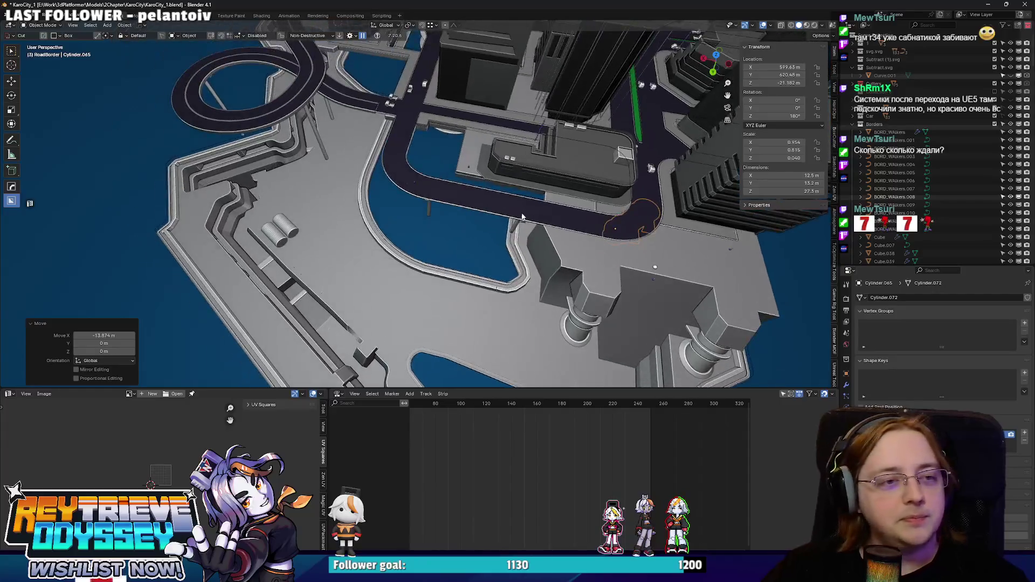
- Select all objects, export them as SM_KaroCity_Sketch_1.fbx via Quick Favorites, then switch to Unreal
{"action": "key", "text": "a"}
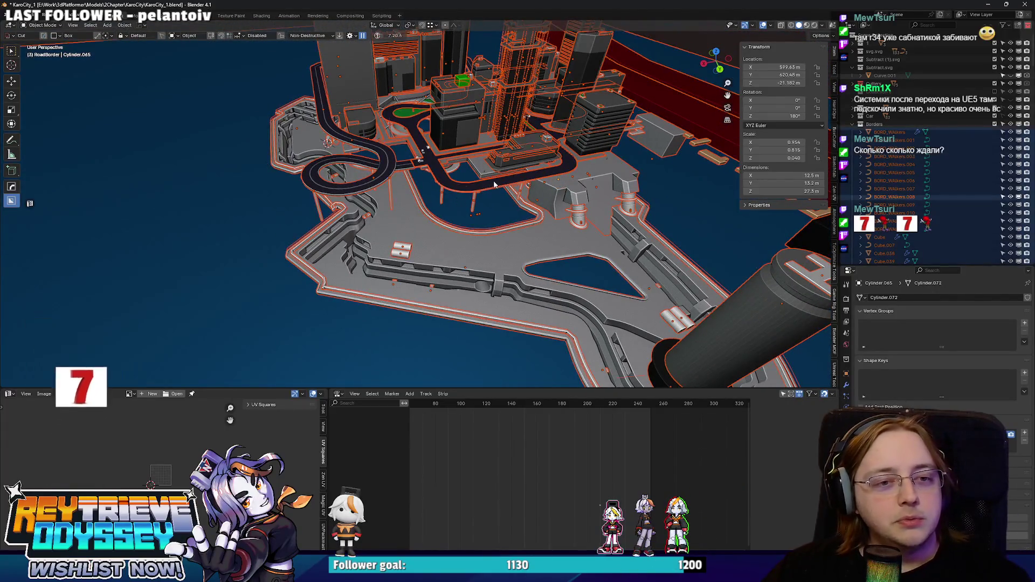
{"action": "scroll", "coordinate": [384, 186], "scroll_direction": "up", "scroll_amount": 5}
{"action": "scroll", "coordinate": [384, 186], "scroll_direction": "down", "scroll_amount": 5}
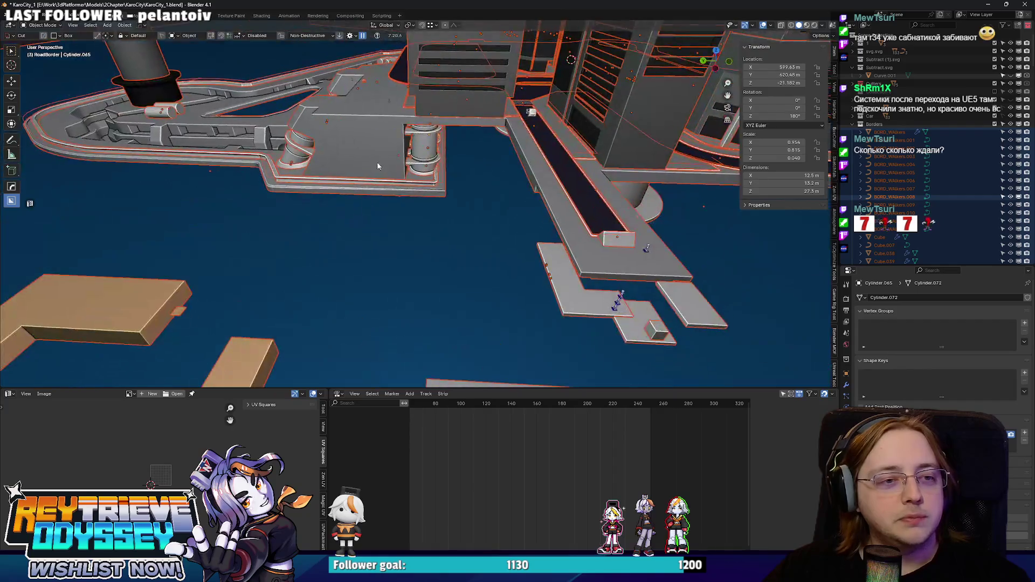
{"action": "scroll", "coordinate": [431, 227], "scroll_direction": "up", "scroll_amount": 5}
{"action": "scroll", "coordinate": [469, 276], "scroll_direction": "down", "scroll_amount": 3}
{"action": "scroll", "coordinate": [469, 276], "scroll_direction": "down", "scroll_amount": 5}
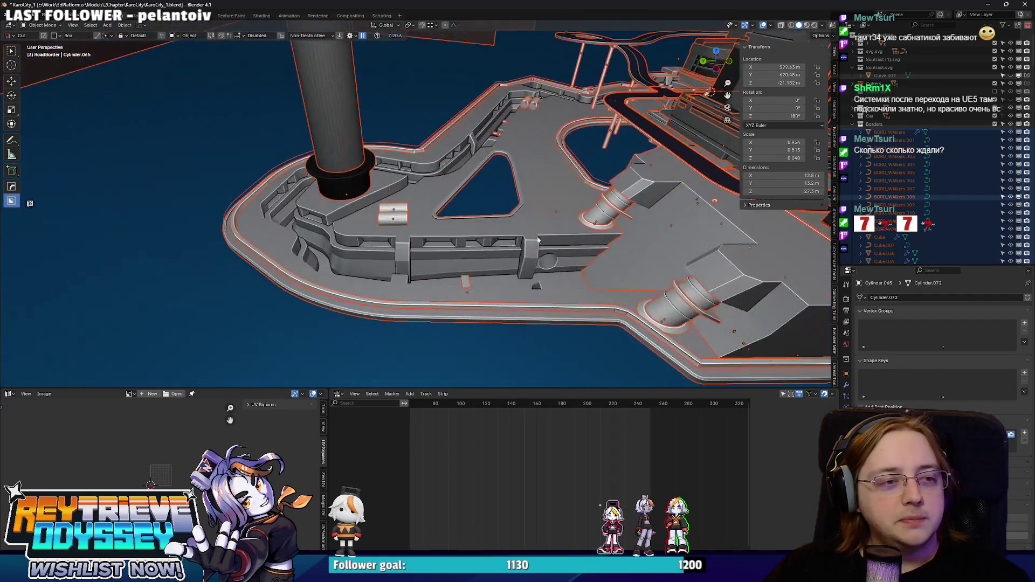
{"action": "key", "text": "q"}
{"action": "left_click", "coordinate": [499, 173]}
{"action": "left_click", "coordinate": [572, 97]}
{"action": "left_click", "coordinate": [701, 538]}
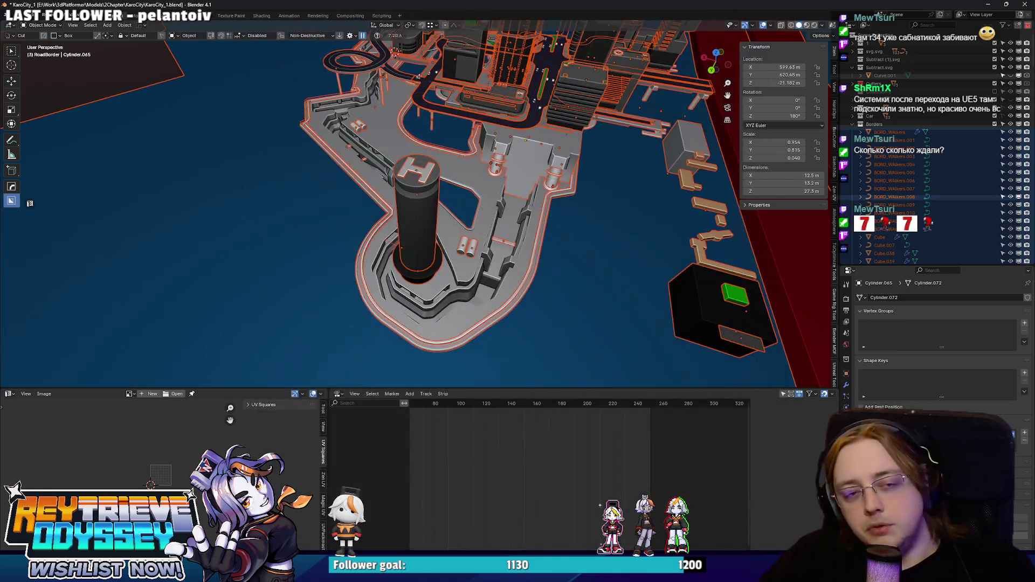
{"action": "key", "text": "alt+Tab"}
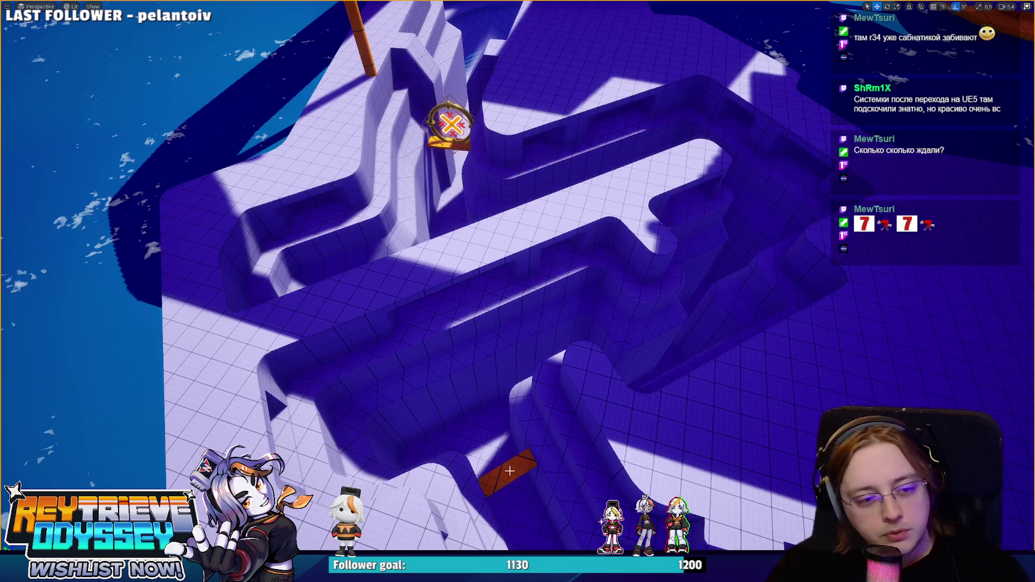
- Leave immersive mode, reimport the KaroCity sketch mesh from the updated FBX, and start Play In Editor
{"action": "scroll", "coordinate": [509, 471], "scroll_direction": "down", "scroll_amount": 10}
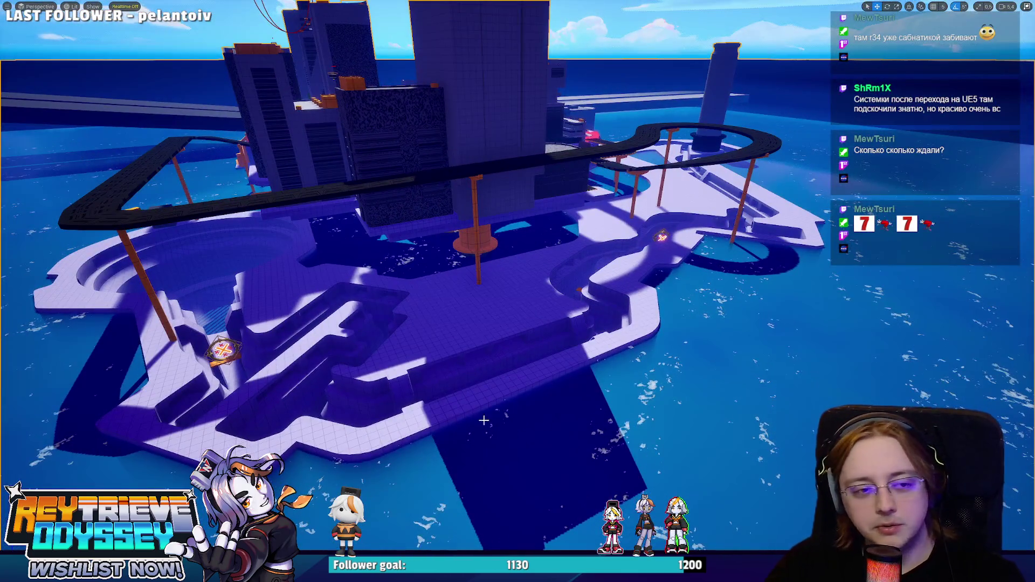
{"action": "key", "text": "F11"}
{"action": "right_click", "coordinate": [270, 198]}
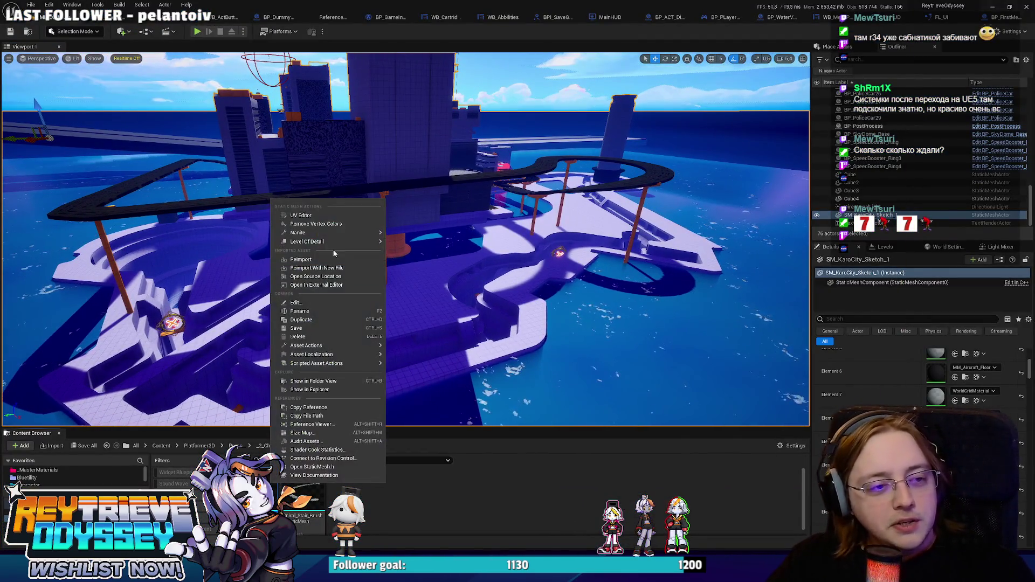
{"action": "left_click", "coordinate": [329, 261]}
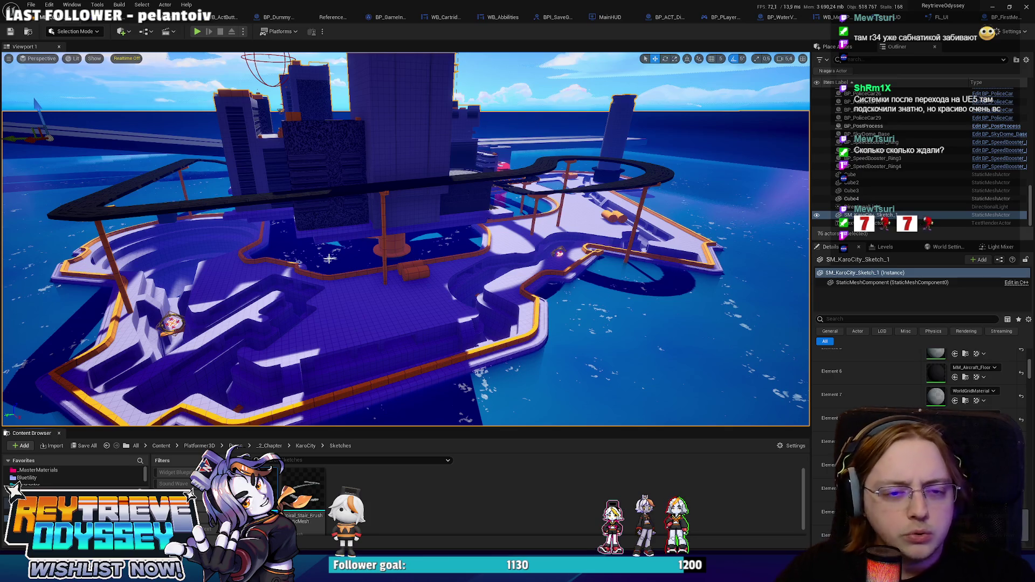
{"action": "mouse_move", "coordinate": [370, 207]}
{"action": "left_mouse_down"}
{"action": "mouse_move", "coordinate": [373, 186]}
{"action": "mouse_move", "coordinate": [345, 187]}
{"action": "mouse_move", "coordinate": [482, 265]}
{"action": "left_mouse_up"}
{"action": "key", "text": "alt+p"}
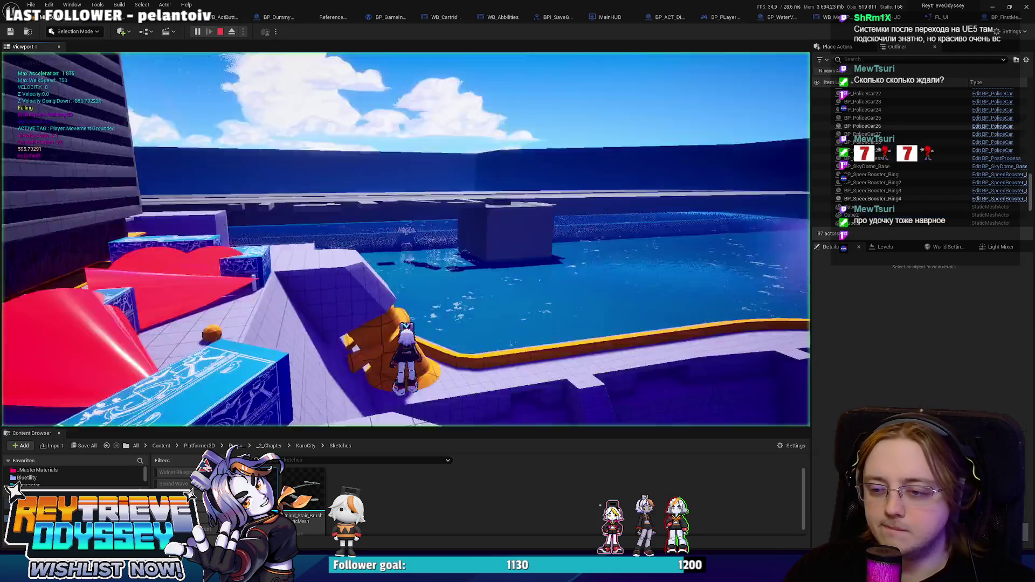
- Go fullscreen and run the character past the golden ring toward the yellow pillar
{"action": "key", "text": "F11"}
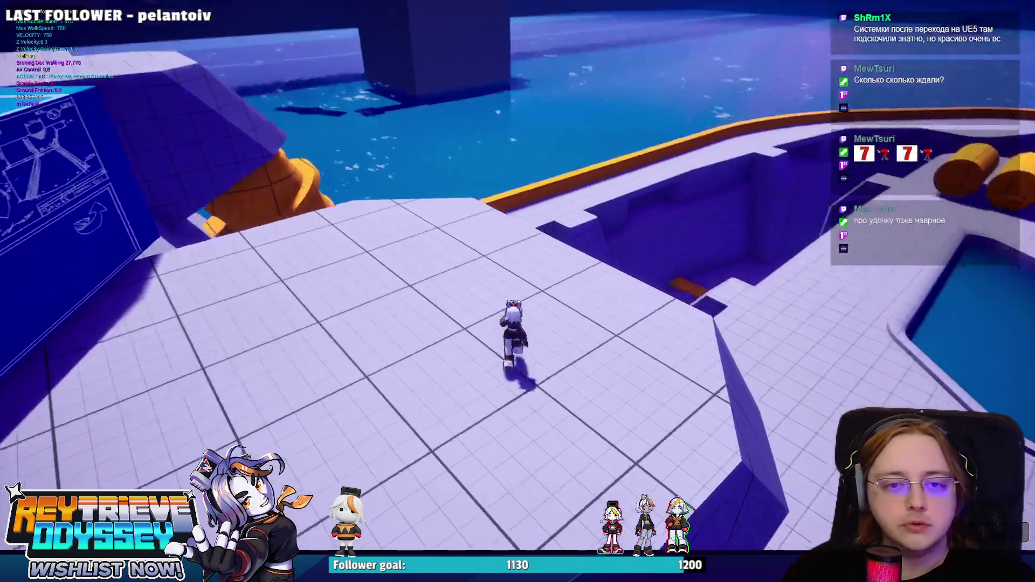
{"action": "key", "text": "w"}
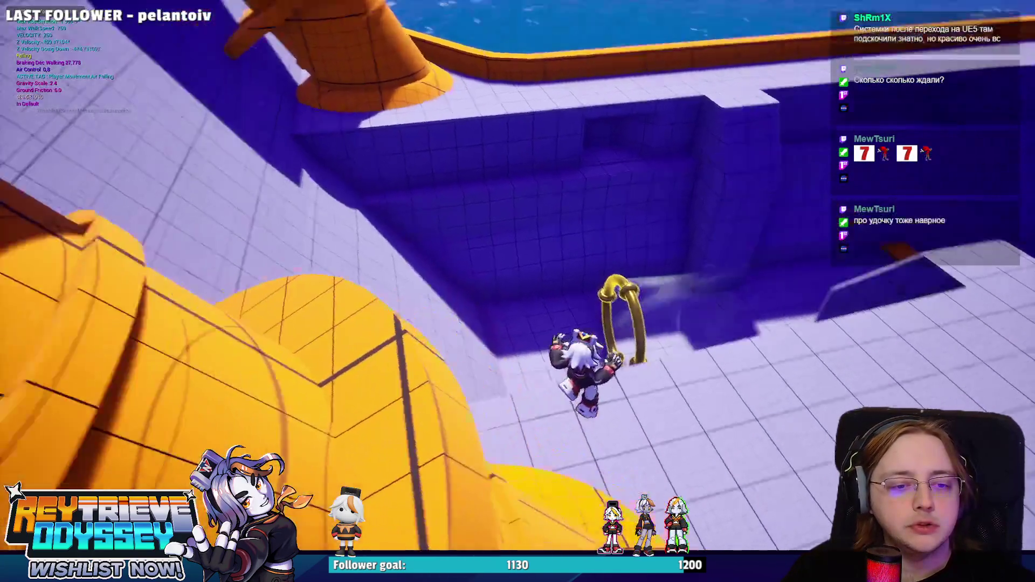
{"action": "key", "text": "w"}
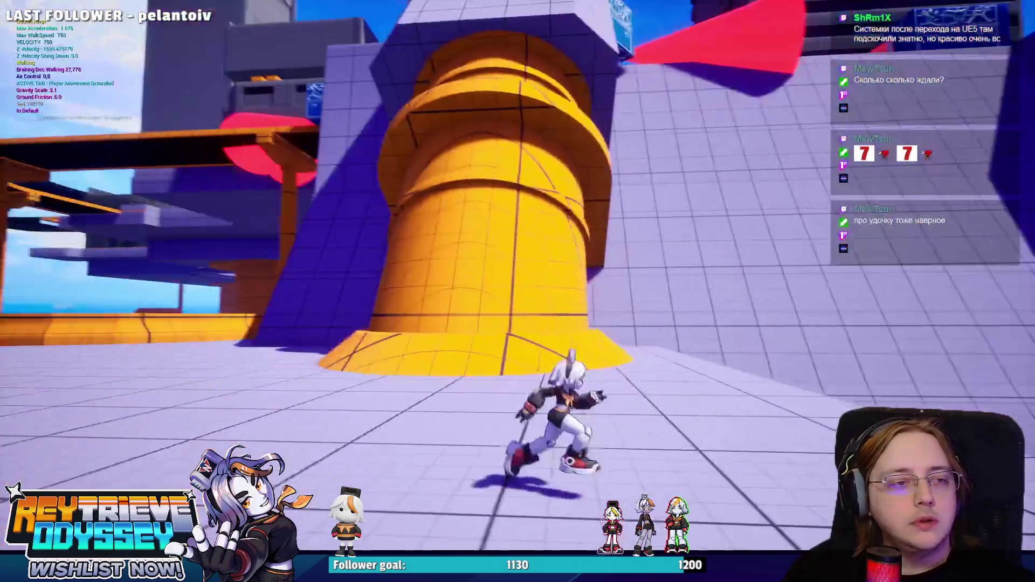
{"action": "key", "text": "s"}
{"action": "key", "text": "w"}
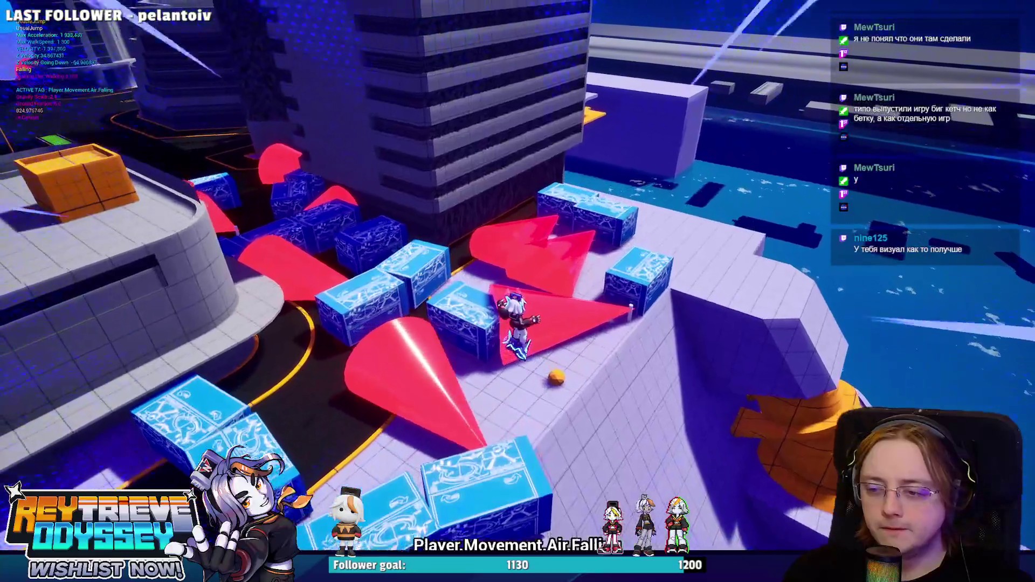
- Run along the walkway, jump and double-jump across the blocks, then stop the play session
{"action": "key", "text": "w"}
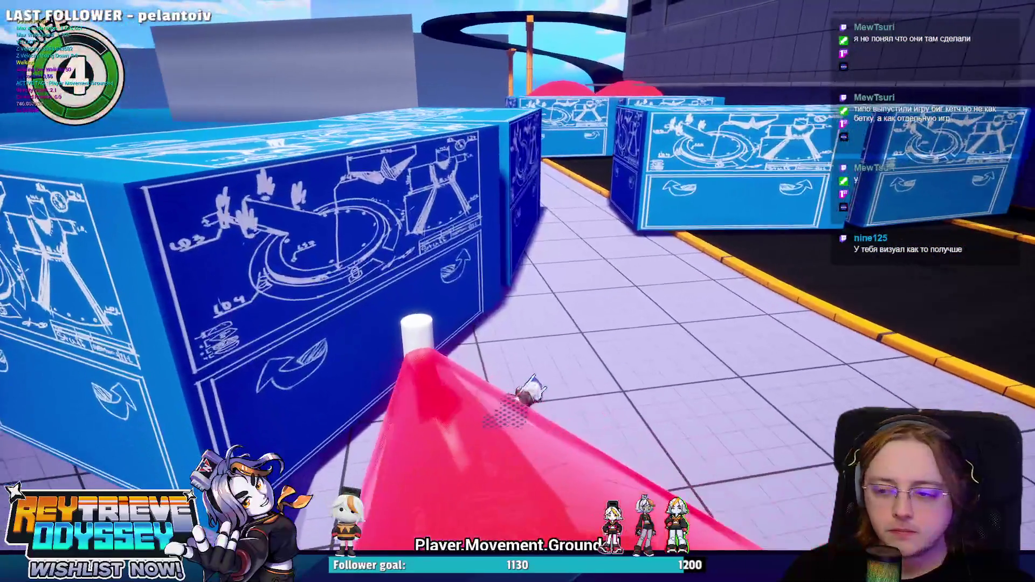
{"action": "key", "text": "space"}
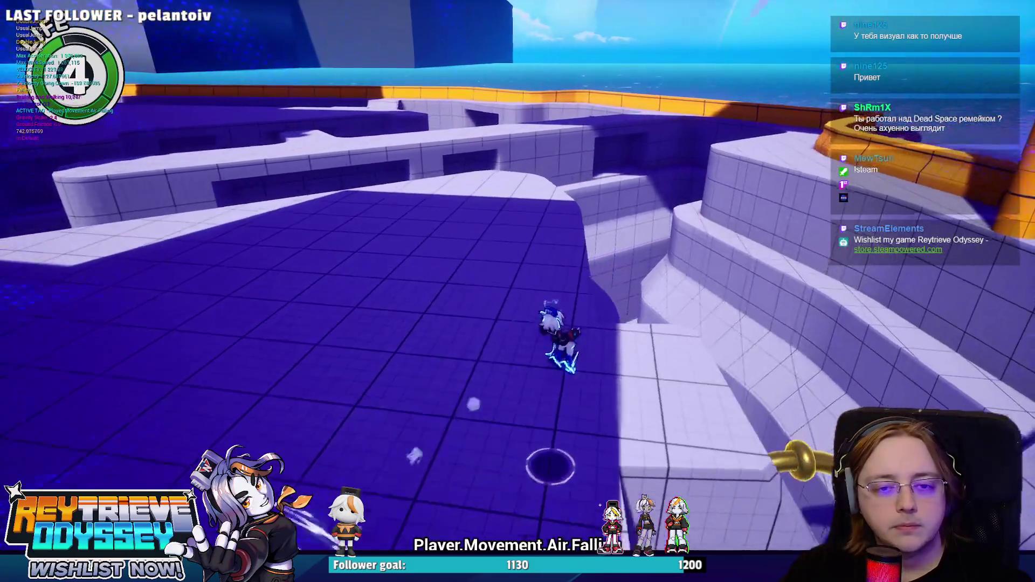
{"action": "key", "text": "space"}
{"action": "key", "text": "space"}
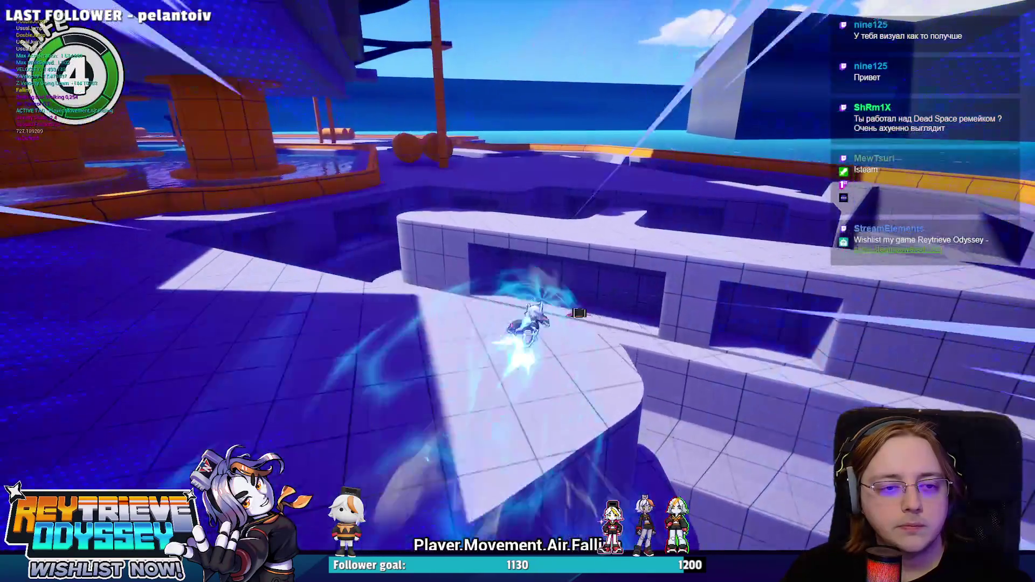
{"action": "key", "text": "space"}
{"action": "key", "text": "space"}
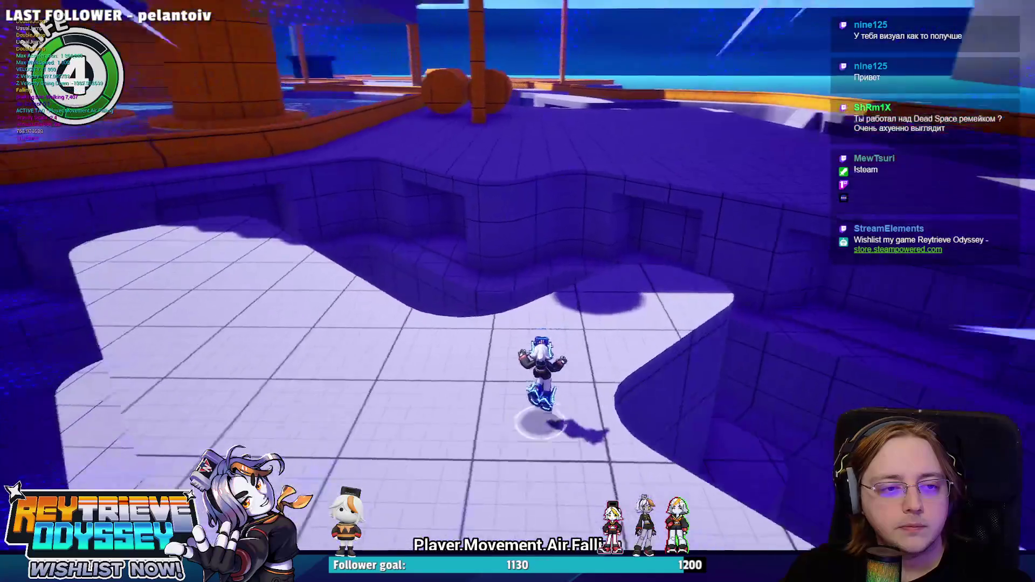
{"action": "key", "text": "space"}
{"action": "key", "text": "space"}
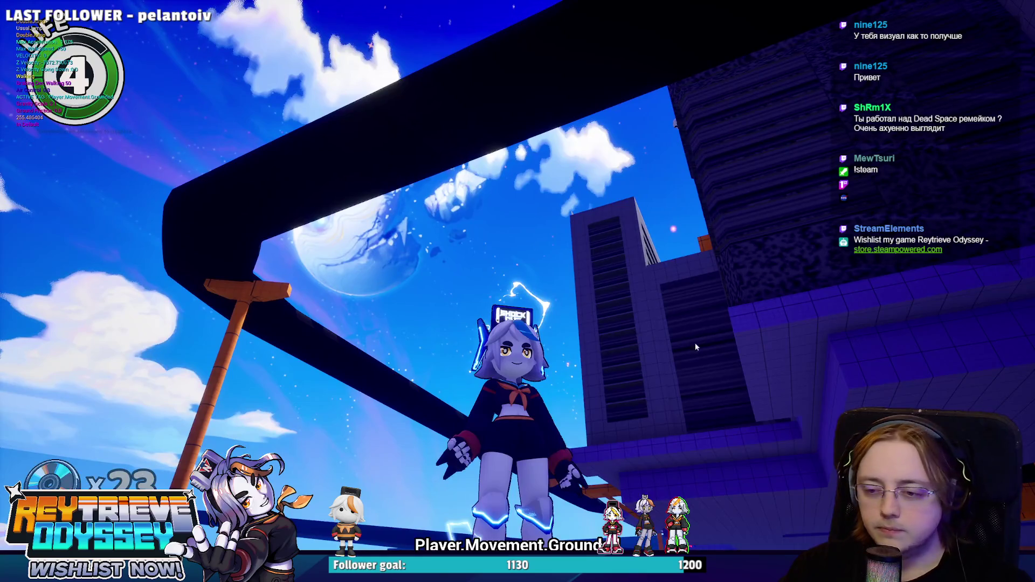
{"action": "key", "text": "Escape"}
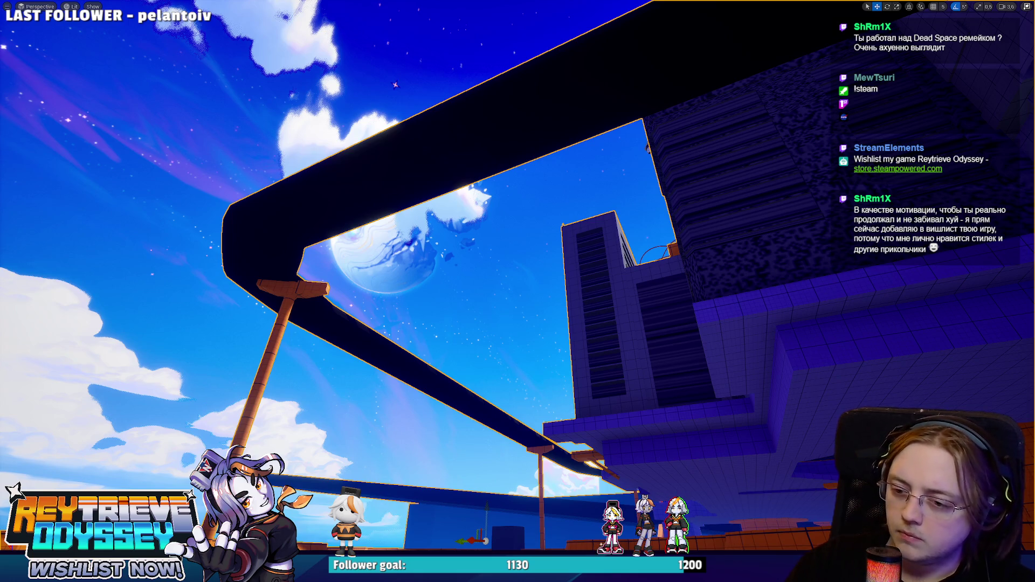
- Launch Windows Calculator over the Unreal editor viewport
{"action": "key", "text": "XF86Calculator"}
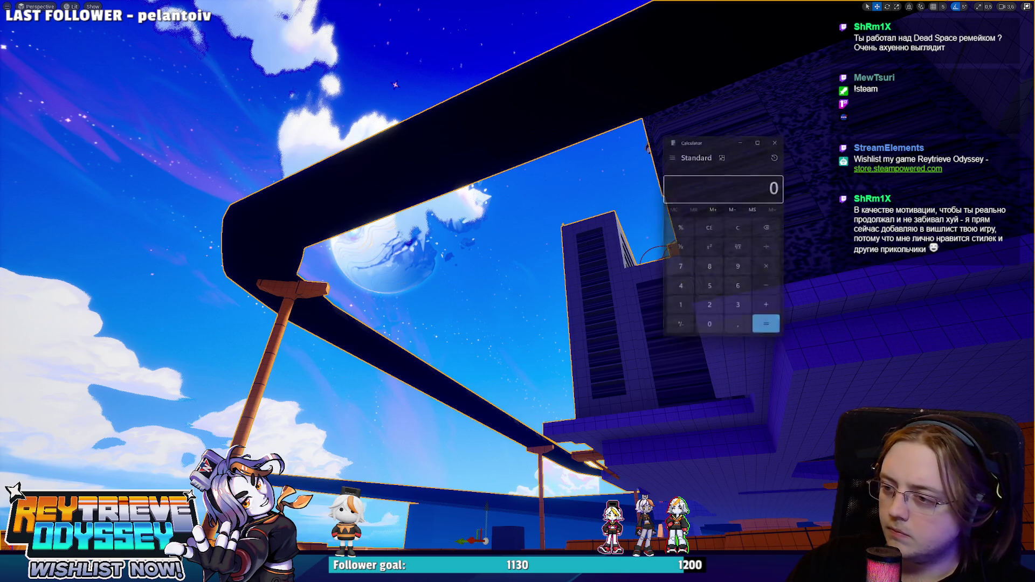
- Compute 44 × 8 = 352 in Calculator, then close the window
{"action": "type", "text": "44"}
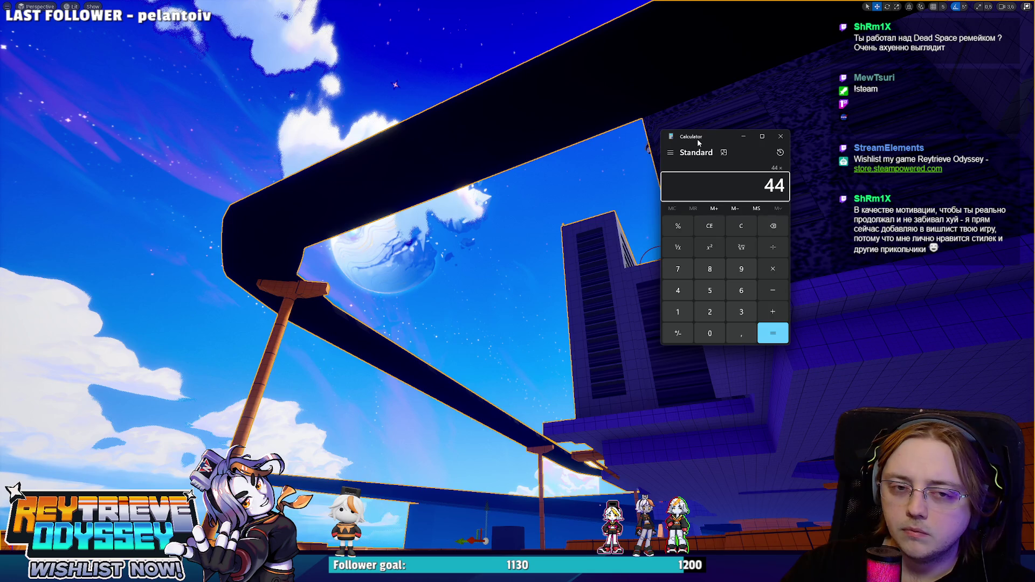
{"action": "type", "text": "*8"}
{"action": "key", "text": "Return"}
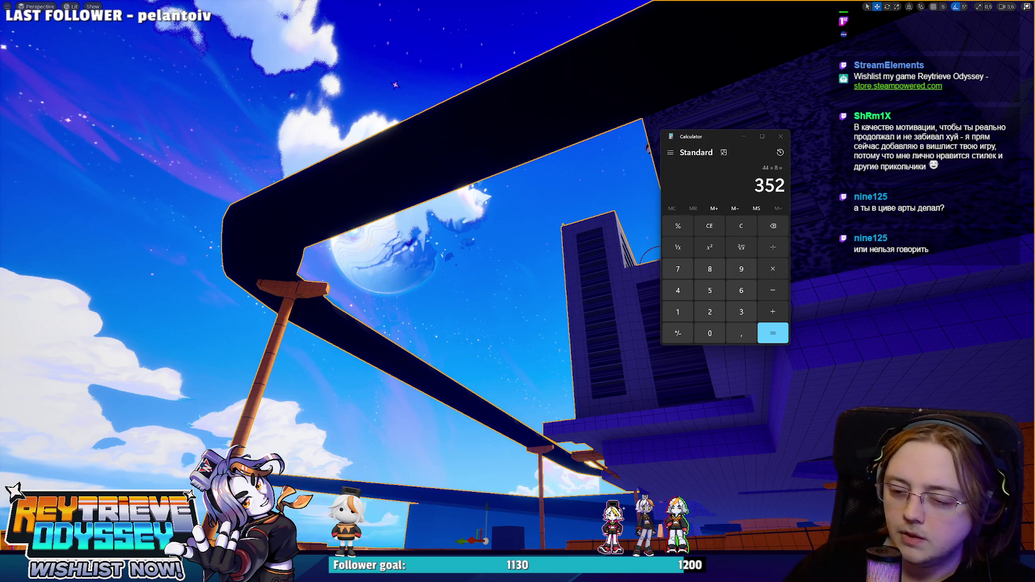
{"action": "left_click", "coordinate": [781, 136]}
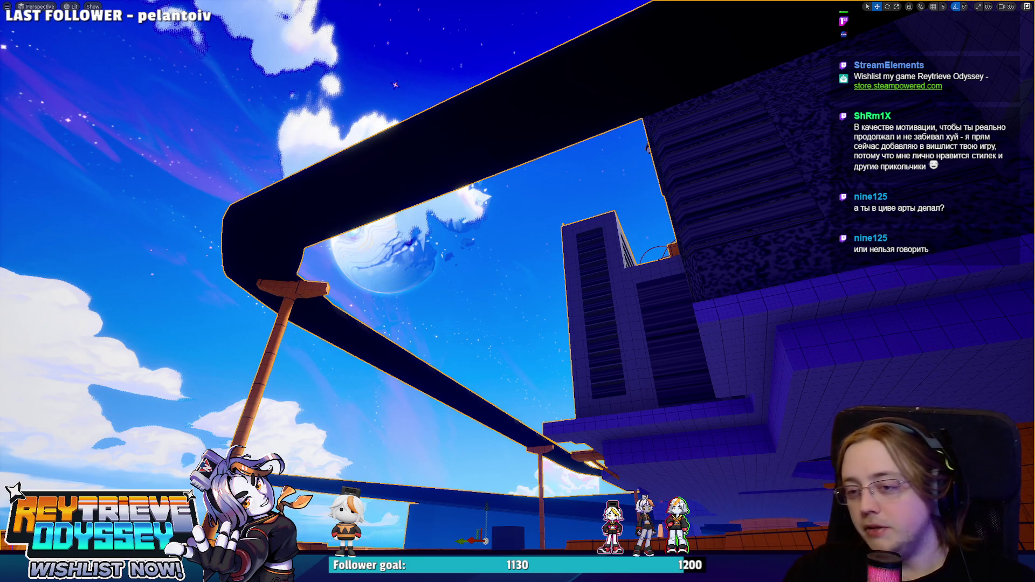
- Fly to an aerial overview of the city, toggle Realtime on and off, and switch to Blender
{"action": "mouse_move", "coordinate": [606, 81]}
{"action": "left_mouse_down"}
{"action": "mouse_move", "coordinate": [606, 404]}
{"action": "mouse_move", "coordinate": [606, 302]}
{"action": "mouse_move", "coordinate": [572, 179]}
{"action": "left_mouse_up"}
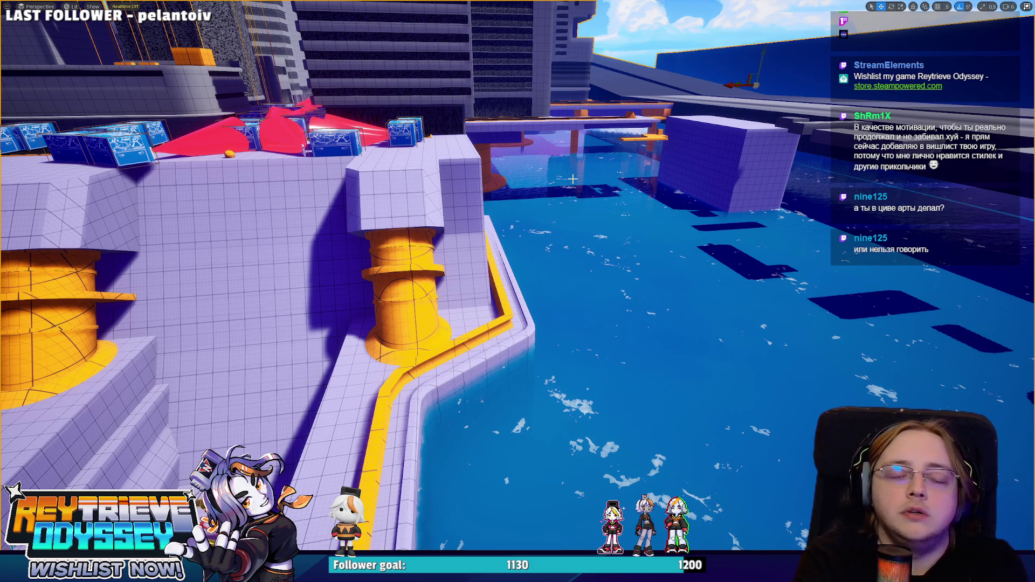
{"action": "mouse_move", "coordinate": [573, 178]}
{"action": "left_mouse_down"}
{"action": "mouse_move", "coordinate": [573, 205]}
{"action": "mouse_move", "coordinate": [512, 227]}
{"action": "mouse_move", "coordinate": [582, 210]}
{"action": "mouse_move", "coordinate": [537, 170]}
{"action": "left_mouse_up"}
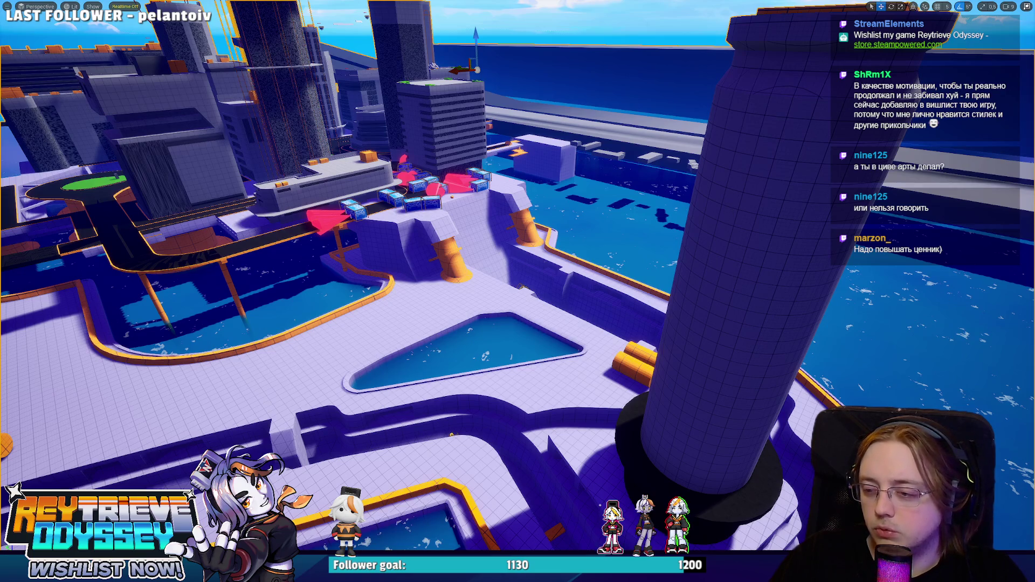
{"action": "key", "text": "ctrl+r"}
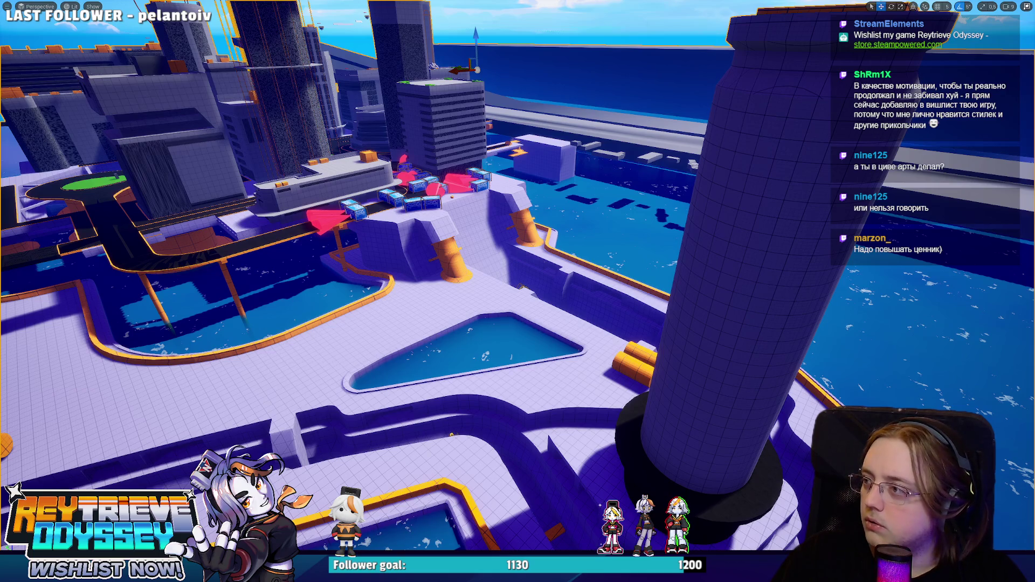
{"action": "key", "text": "ctrl+r"}
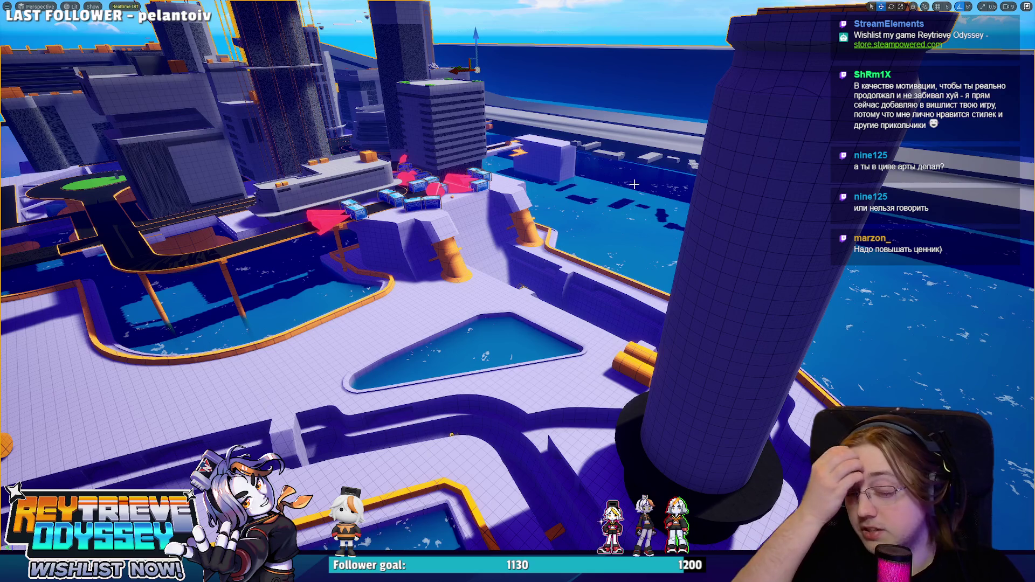
{"action": "mouse_move", "coordinate": [634, 185]}
{"action": "left_mouse_down"}
{"action": "mouse_move", "coordinate": [566, 172]}
{"action": "mouse_move", "coordinate": [539, 183]}
{"action": "mouse_move", "coordinate": [496, 237]}
{"action": "mouse_move", "coordinate": [517, 216]}
{"action": "mouse_move", "coordinate": [507, 205]}
{"action": "mouse_move", "coordinate": [493, 218]}
{"action": "left_mouse_up"}
{"action": "key", "text": "alt+Tab"}
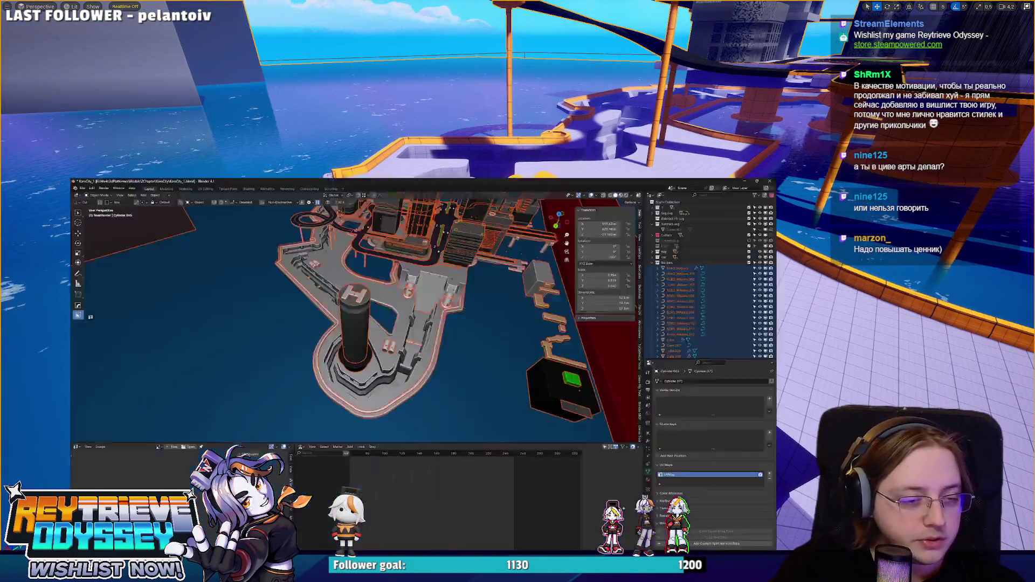
- Return to the Unreal level and turn off realtime viewport updates
{"action": "scroll", "coordinate": [488, 278], "scroll_direction": "up", "scroll_amount": 6}
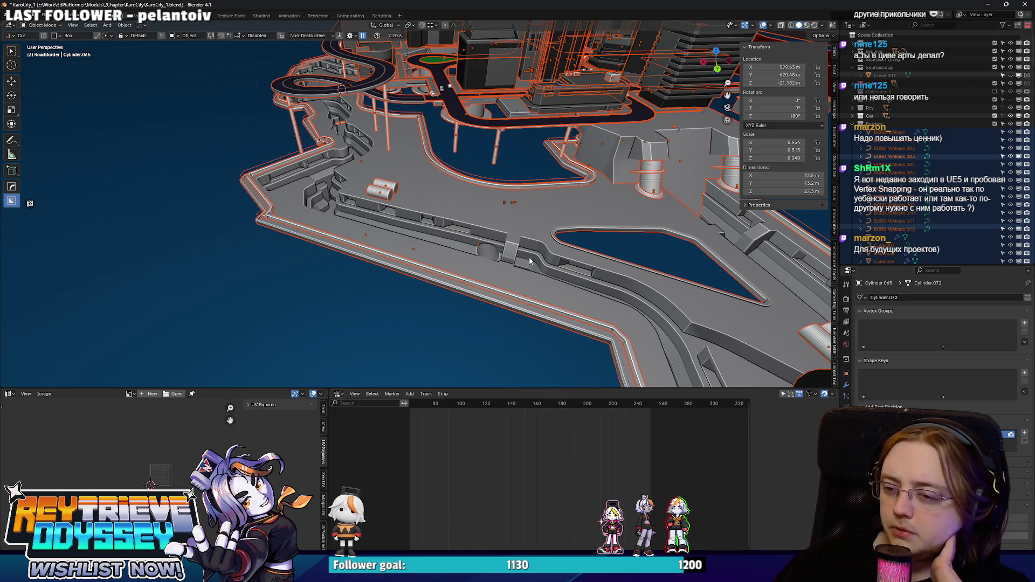
{"action": "key", "text": "alt+Tab"}
{"action": "key", "text": "ctrl+r"}
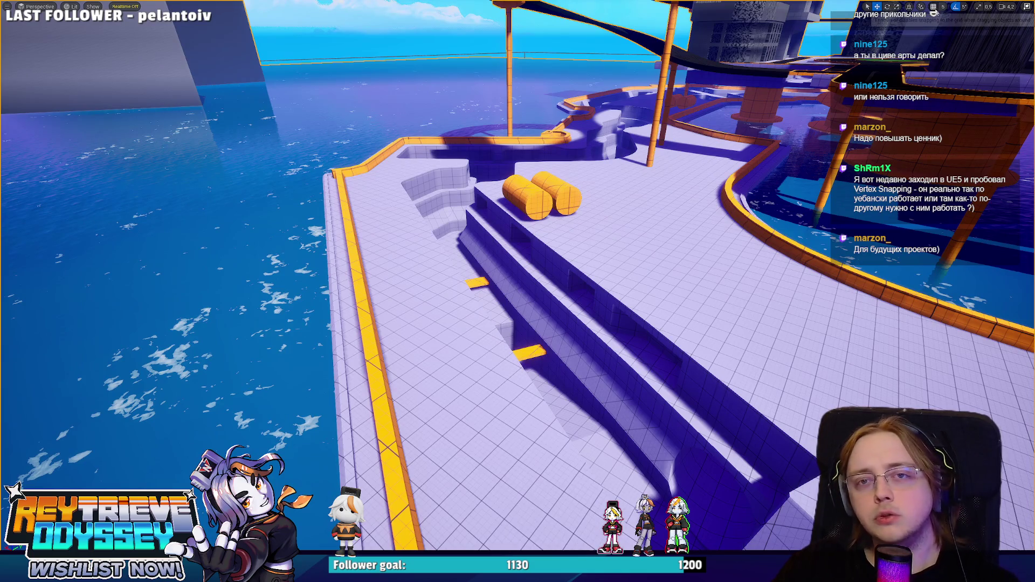
- Select the blue crate beside the red cone, lower it, and set grid snapping to 500
{"action": "mouse_move", "coordinate": [517, 291]}
{"action": "left_mouse_down"}
{"action": "mouse_move", "coordinate": [571, 269]}
{"action": "mouse_move", "coordinate": [593, 280]}
{"action": "mouse_move", "coordinate": [555, 316]}
{"action": "left_mouse_up"}
{"action": "left_click", "coordinate": [553, 240]}
{"action": "left_click_drag", "start_coordinate": [560, 253], "coordinate": [561, 275]}
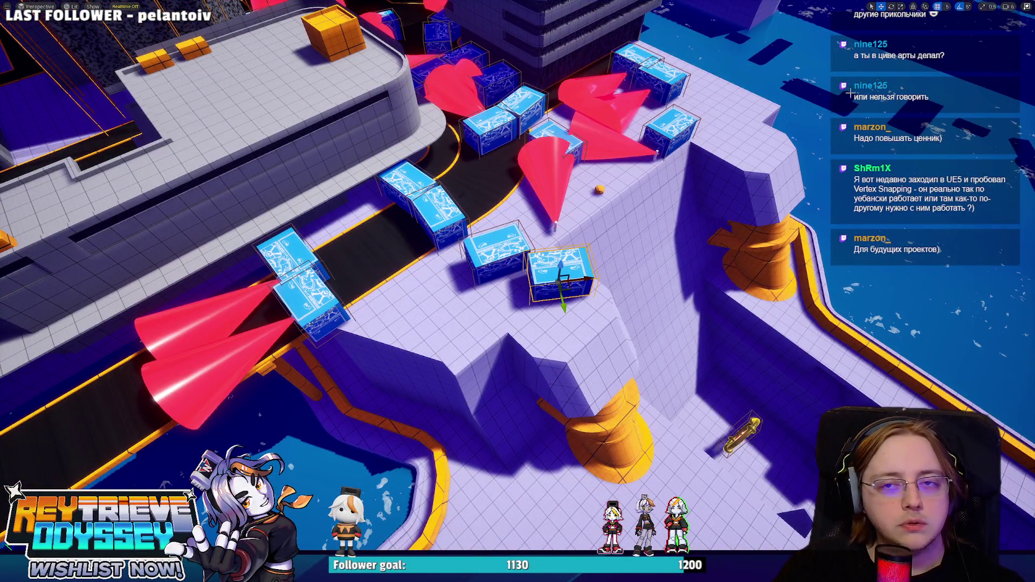
{"action": "left_click", "coordinate": [991, 7]}
{"action": "left_click", "coordinate": [947, 6]}
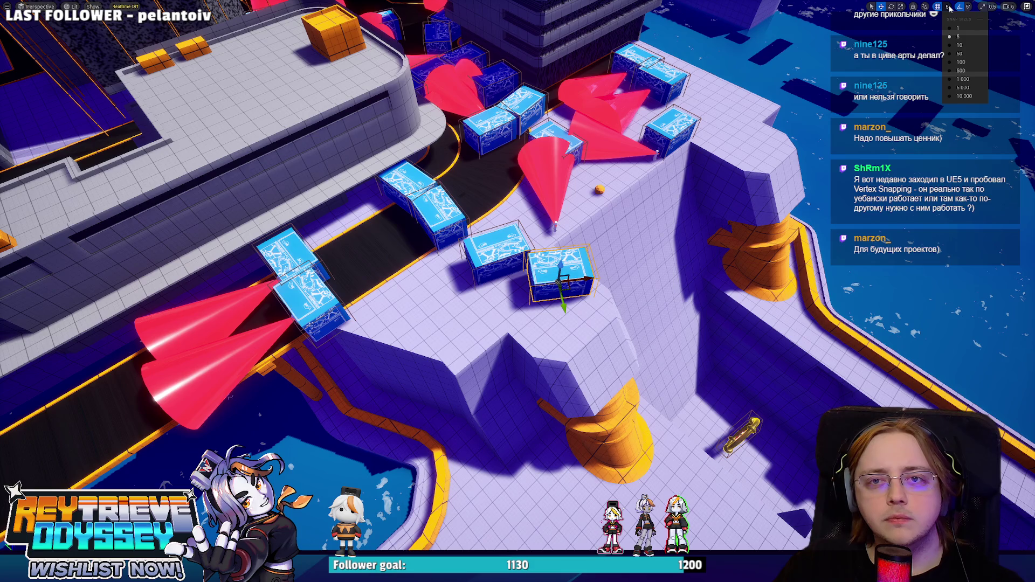
{"action": "left_click", "coordinate": [961, 70]}
- Move the crate along its Y axis and reposition the camera around the blue block
{"action": "mouse_move", "coordinate": [563, 304]}
{"action": "left_mouse_down"}
{"action": "mouse_move", "coordinate": [588, 434]}
{"action": "mouse_move", "coordinate": [573, 205]}
{"action": "left_mouse_up"}
{"action": "key", "text": "d"}
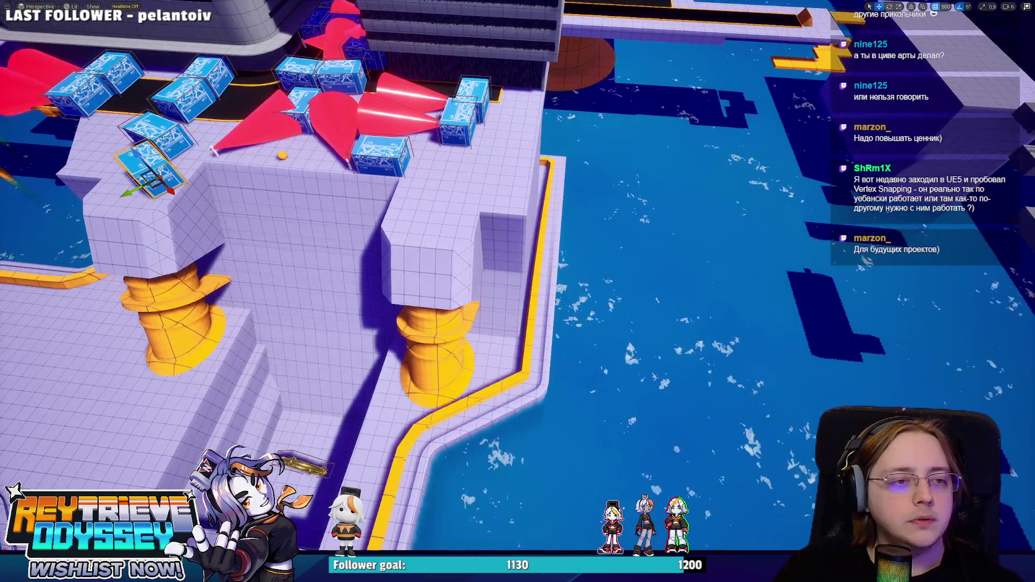
{"action": "key", "text": "s"}
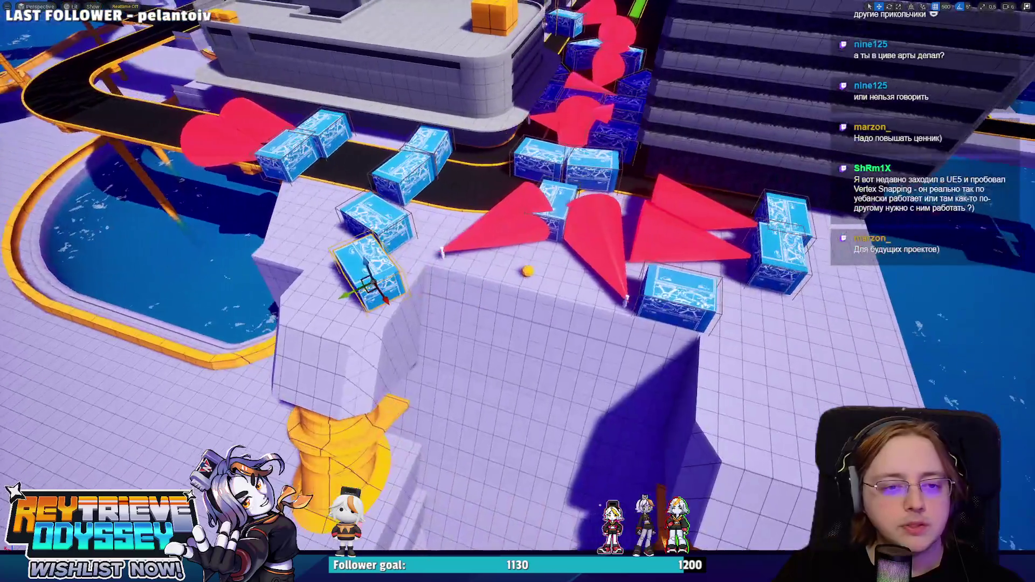
{"action": "key", "text": "a"}
{"action": "mouse_move", "coordinate": [582, 279]}
{"action": "left_mouse_down"}
{"action": "mouse_move", "coordinate": [371, 273]}
{"action": "mouse_move", "coordinate": [560, 280]}
{"action": "left_mouse_up"}
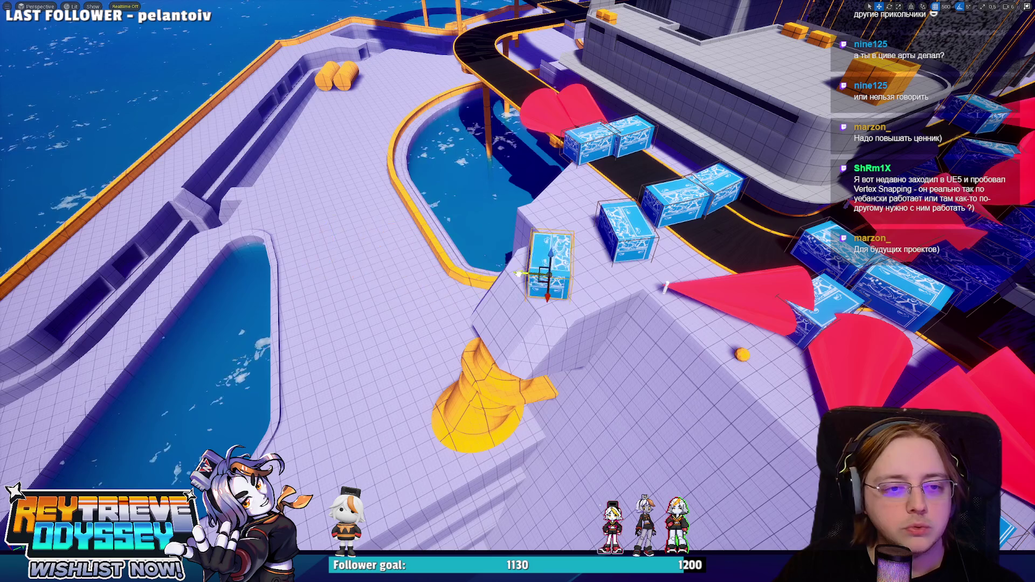
{"action": "key", "text": "a"}
{"action": "key", "text": "d"}
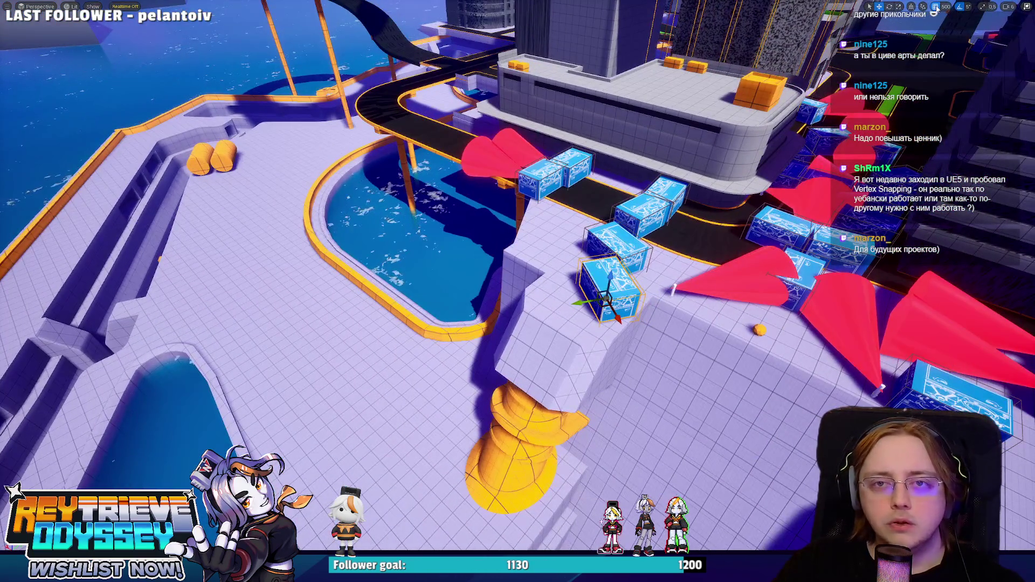
{"action": "key", "text": "s"}
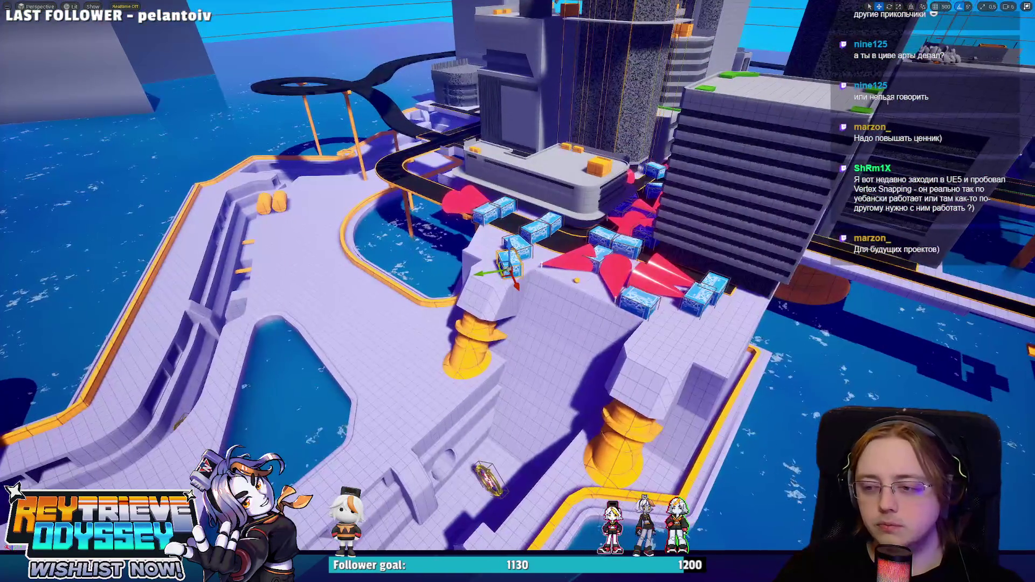
{"action": "key", "text": "a"}
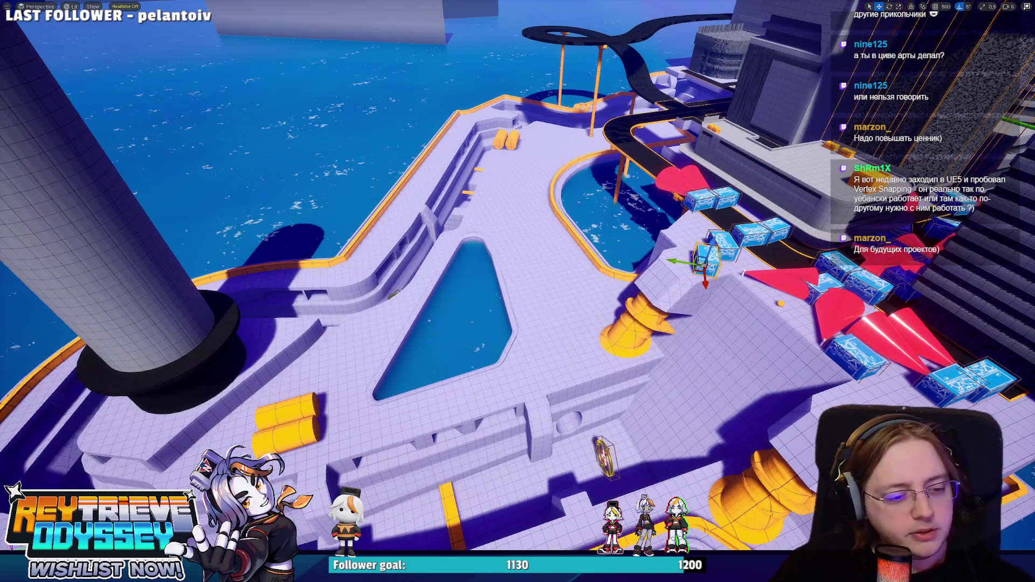
- Check the spiral road in Blender, then return to the Unreal level
{"action": "key", "text": "alt+Tab"}
{"action": "mouse_move", "coordinate": [511, 237]}
{"action": "left_mouse_down"}
{"action": "mouse_move", "coordinate": [431, 216]}
{"action": "mouse_move", "coordinate": [475, 210]}
{"action": "mouse_move", "coordinate": [511, 222]}
{"action": "left_mouse_up"}
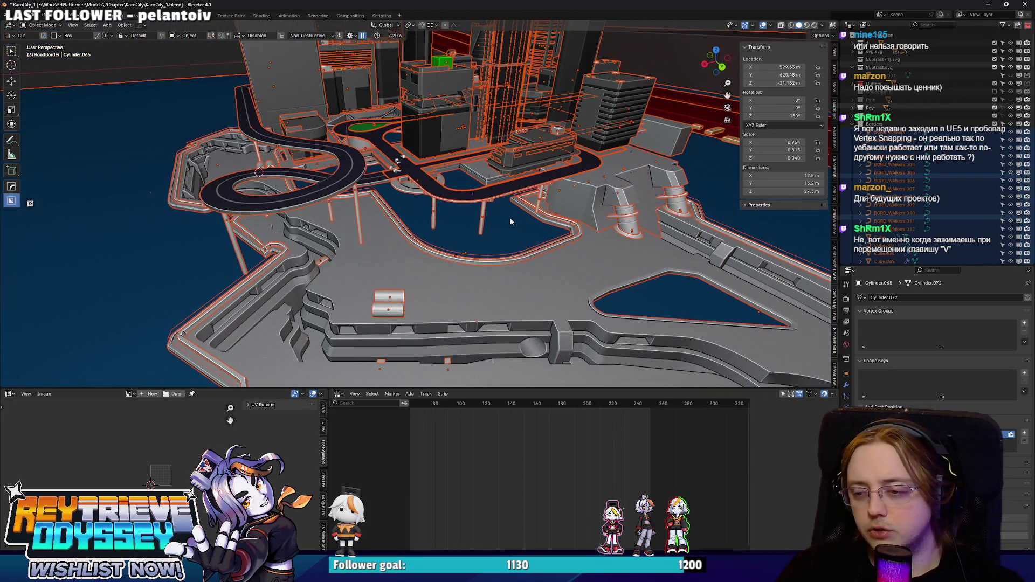
{"action": "key", "text": "alt+Tab"}
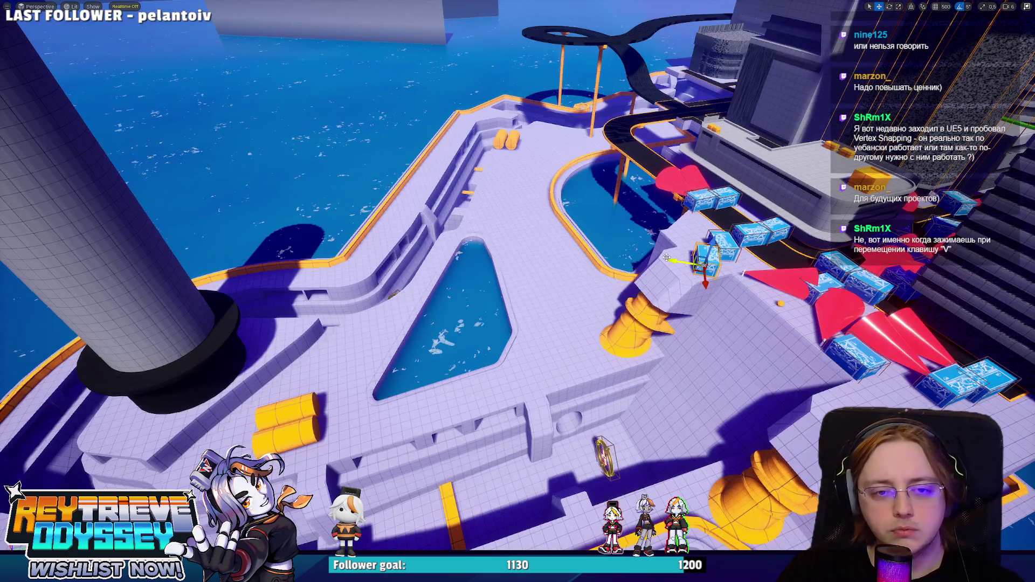
- Vertex-snap the blue cube into place, slide it along Y, then switch back to Blender
{"action": "left_click_drag", "start_coordinate": [667, 257], "coordinate": [560, 241]}
{"action": "scroll", "coordinate": [539, 248], "scroll_direction": "up", "scroll_amount": 5}
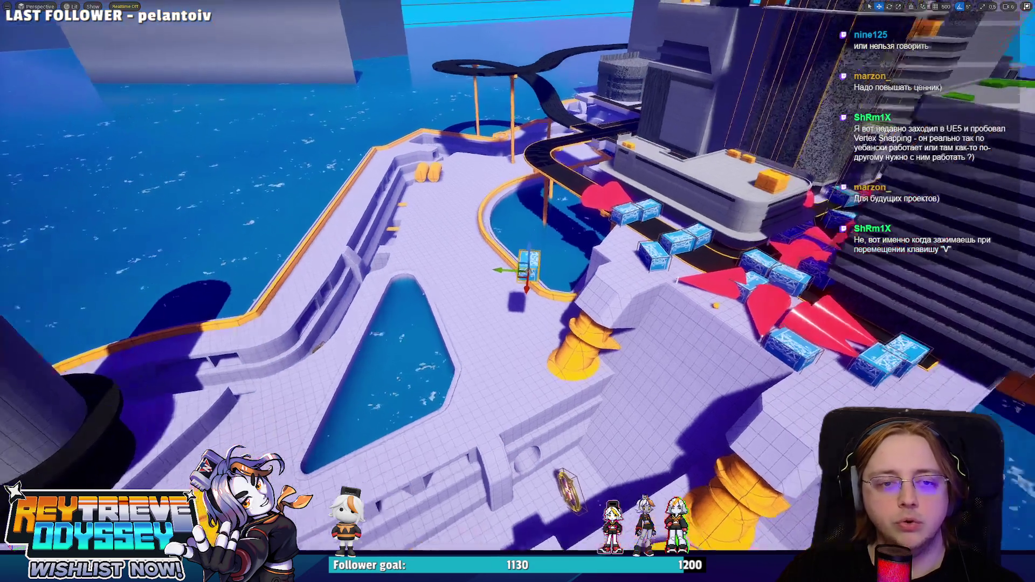
{"action": "left_click_drag", "start_coordinate": [495, 265], "coordinate": [589, 268]}
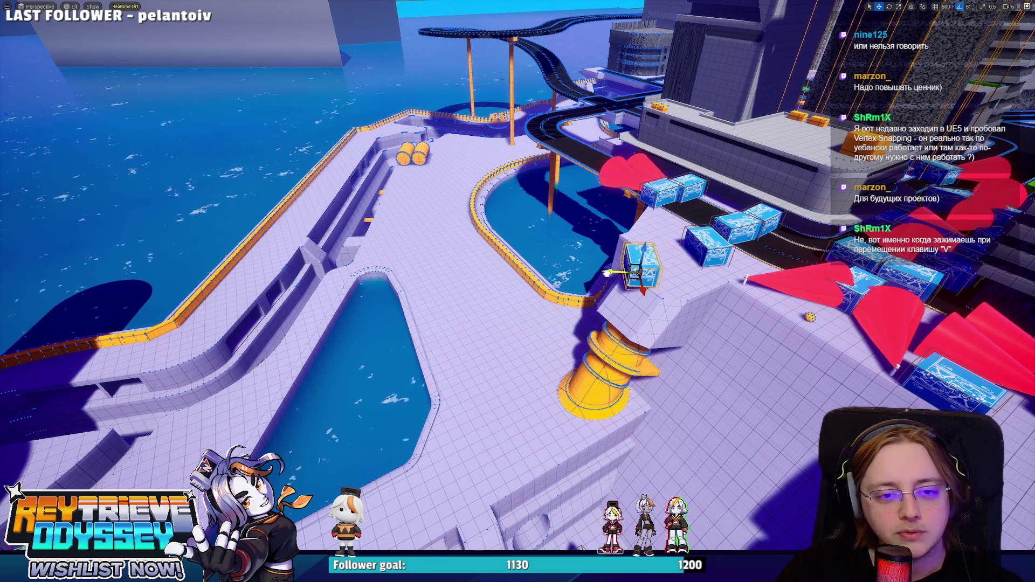
{"action": "mouse_move", "coordinate": [621, 273]}
{"action": "left_mouse_down"}
{"action": "mouse_move", "coordinate": [431, 345]}
{"action": "mouse_move", "coordinate": [163, 419]}
{"action": "left_mouse_up"}
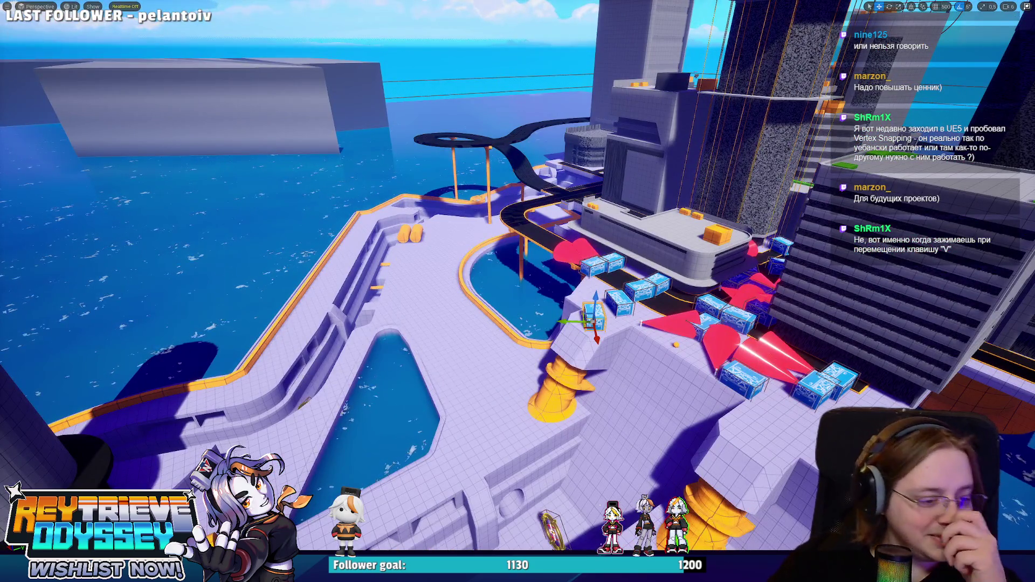
{"action": "key", "text": "alt+Tab"}
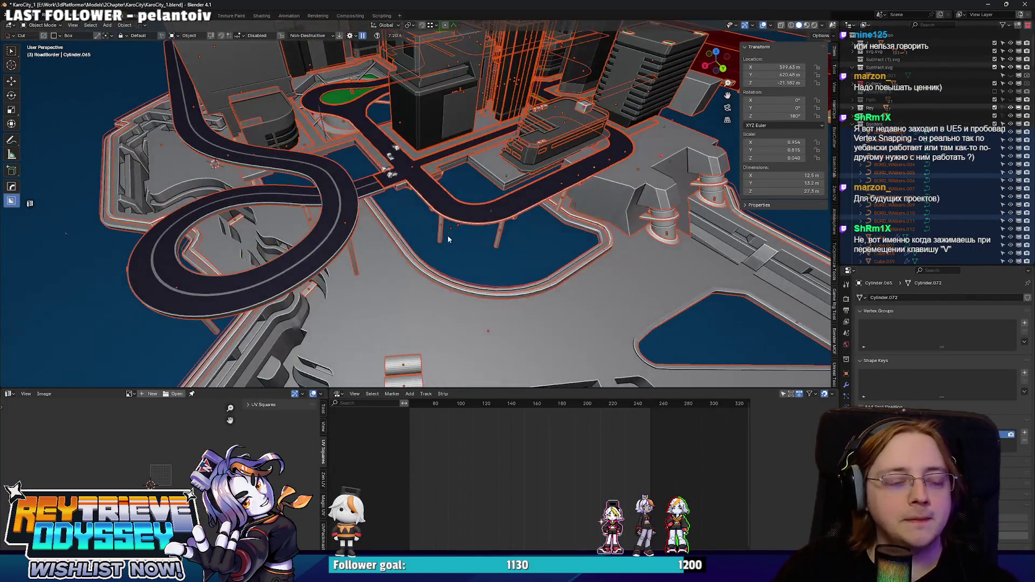
- Select road border Cube.040 and move it about 3.5 m along global Y
{"action": "scroll", "coordinate": [376, 215], "scroll_direction": "up", "scroll_amount": 3}
{"action": "scroll", "coordinate": [376, 214], "scroll_direction": "up", "scroll_amount": 5}
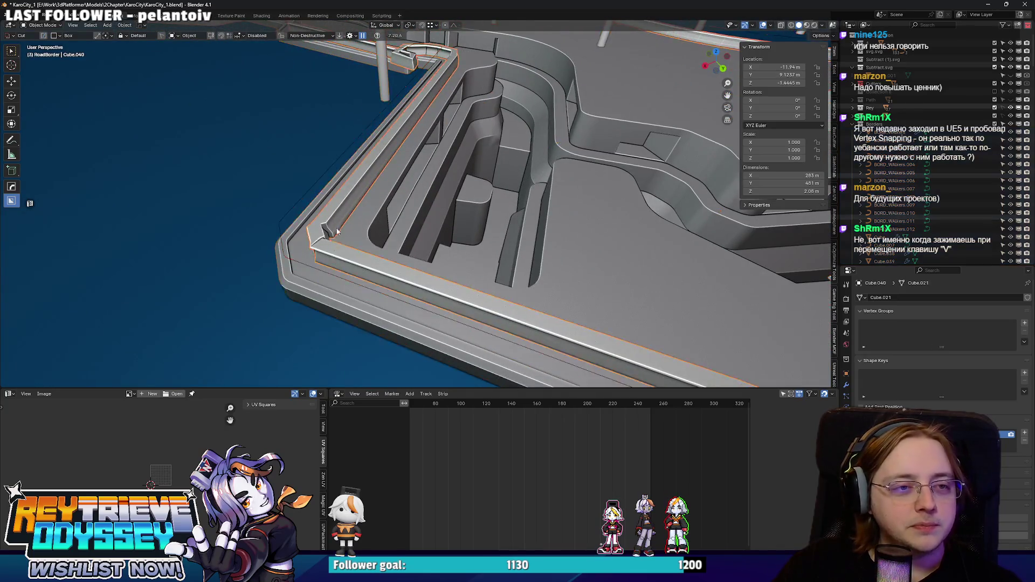
{"action": "left_click", "coordinate": [397, 214]}
{"action": "key", "text": "g"}
{"action": "key", "text": "y"}
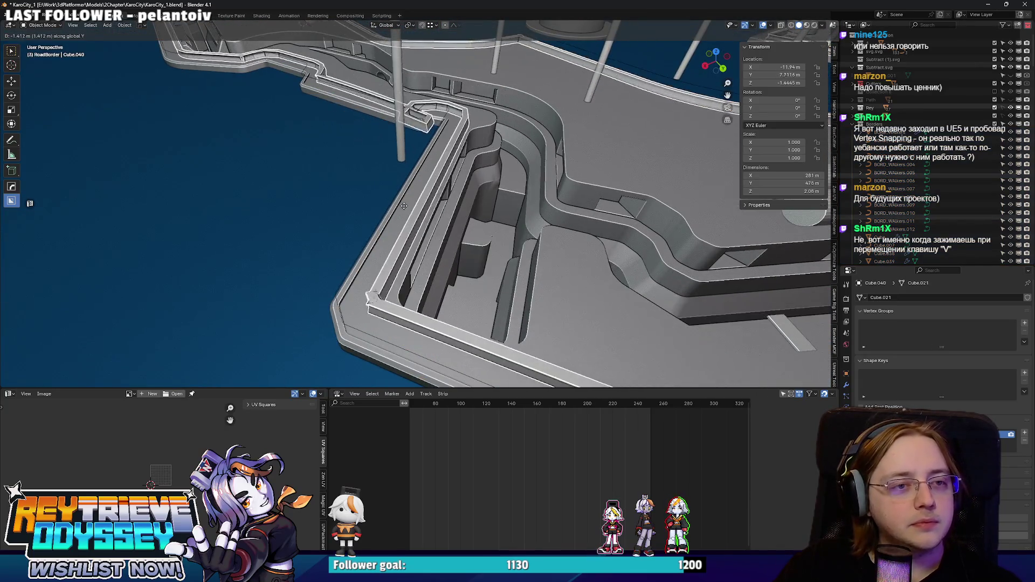
{"action": "left_click", "coordinate": [426, 199]}
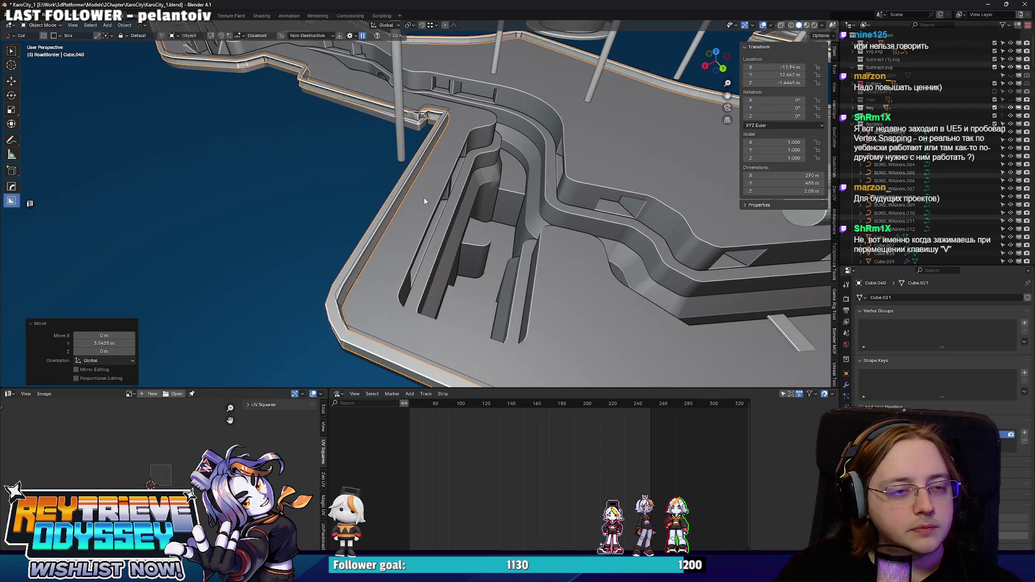
{"action": "scroll", "coordinate": [492, 246], "scroll_direction": "down", "scroll_amount": 5}
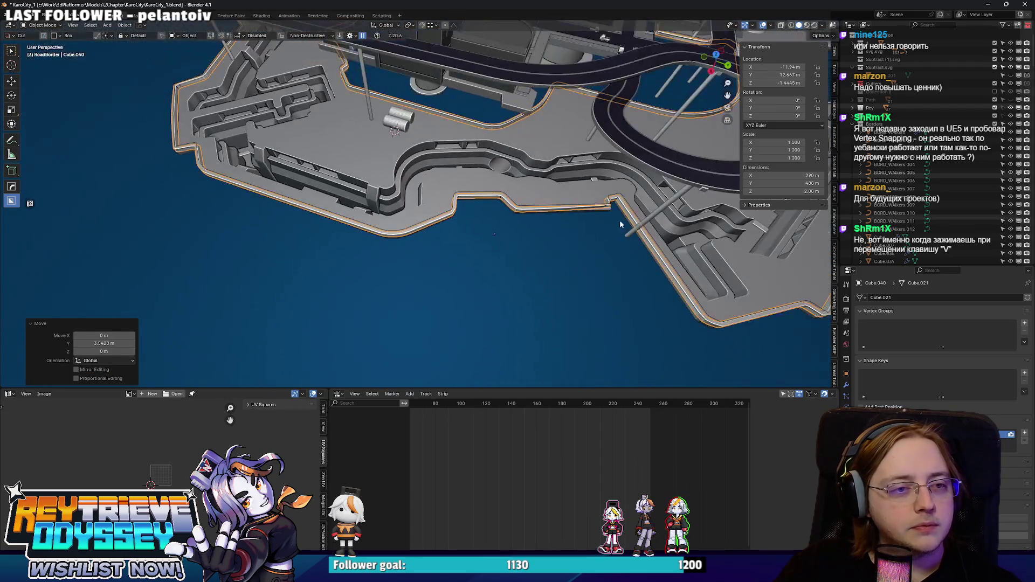
{"action": "scroll", "coordinate": [392, 190], "scroll_direction": "up", "scroll_amount": 4}
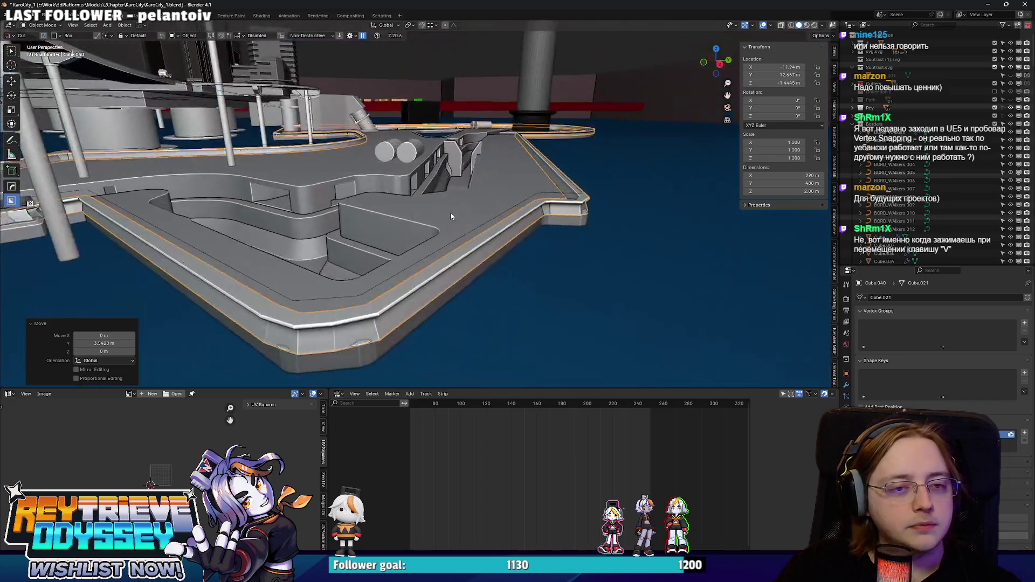
- Scale the border's geometry about 2x in Edit Mode, then lower it about 1 m
{"action": "key", "text": "Tab"}
{"action": "key", "text": "s"}
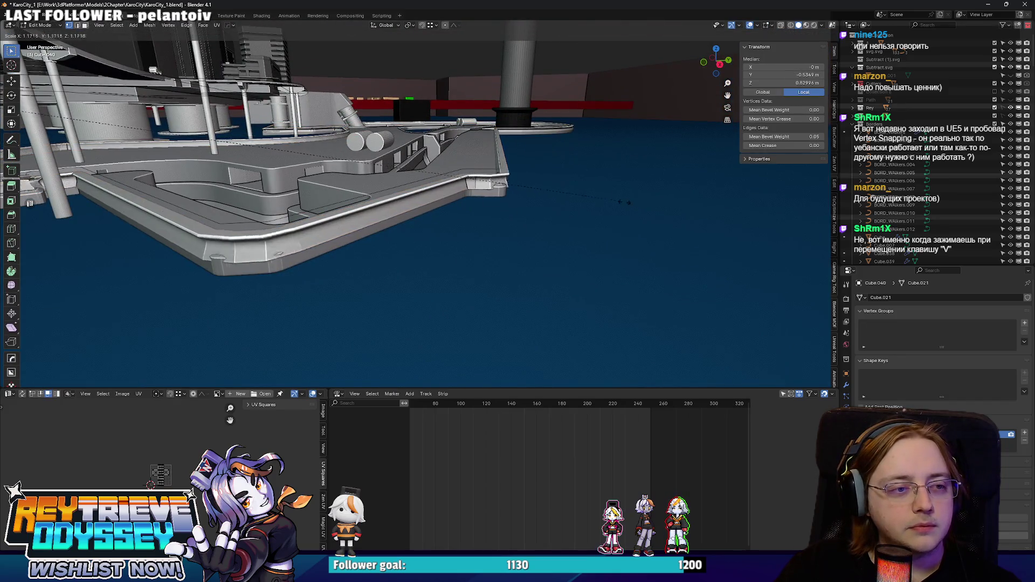
{"action": "left_click", "coordinate": [361, 243]}
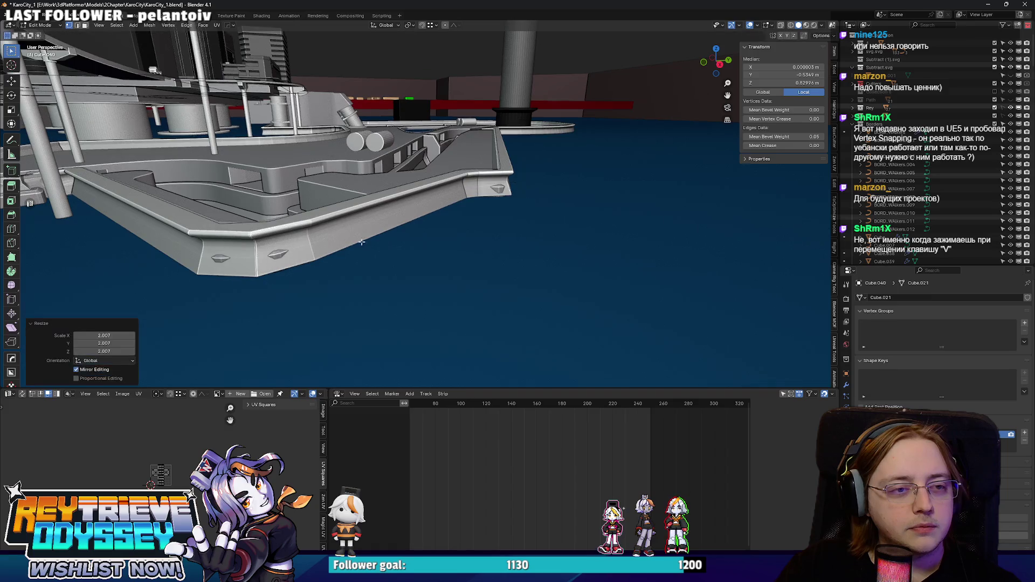
{"action": "key", "text": "Tab"}
{"action": "key", "text": "g"}
{"action": "key", "text": "z"}
{"action": "left_click", "coordinate": [345, 215]}
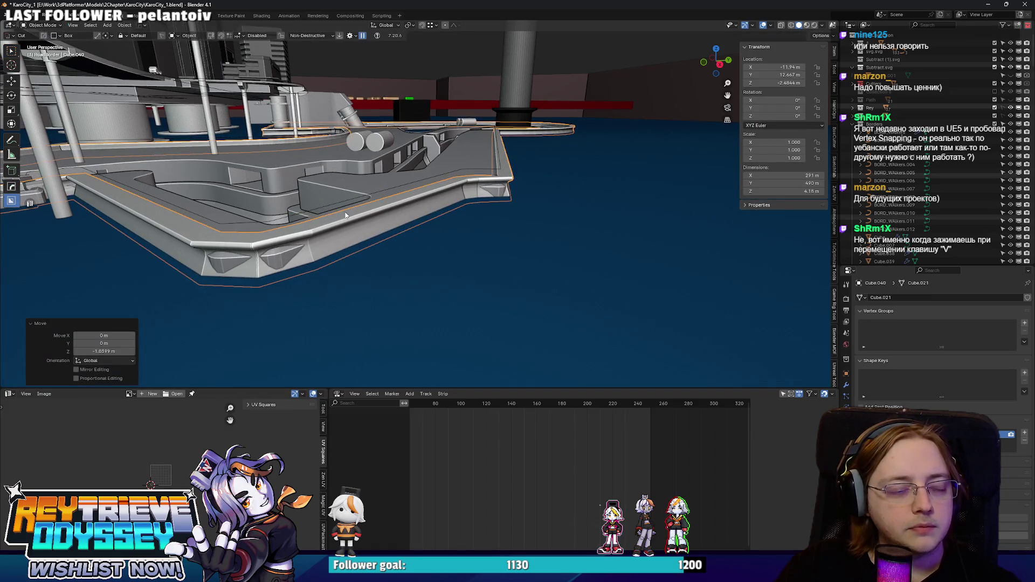
- Fine-tune the border's position with a free move and a small Y shift, then reopen it for editing
{"action": "key", "text": "g"}
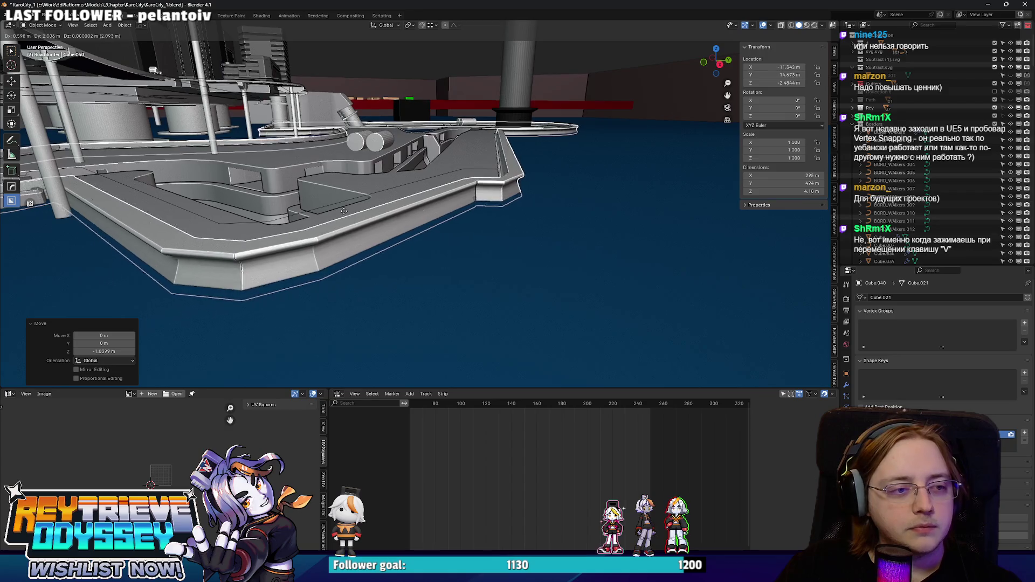
{"action": "left_click", "coordinate": [345, 211]}
{"action": "scroll", "coordinate": [475, 227], "scroll_direction": "up", "scroll_amount": 5}
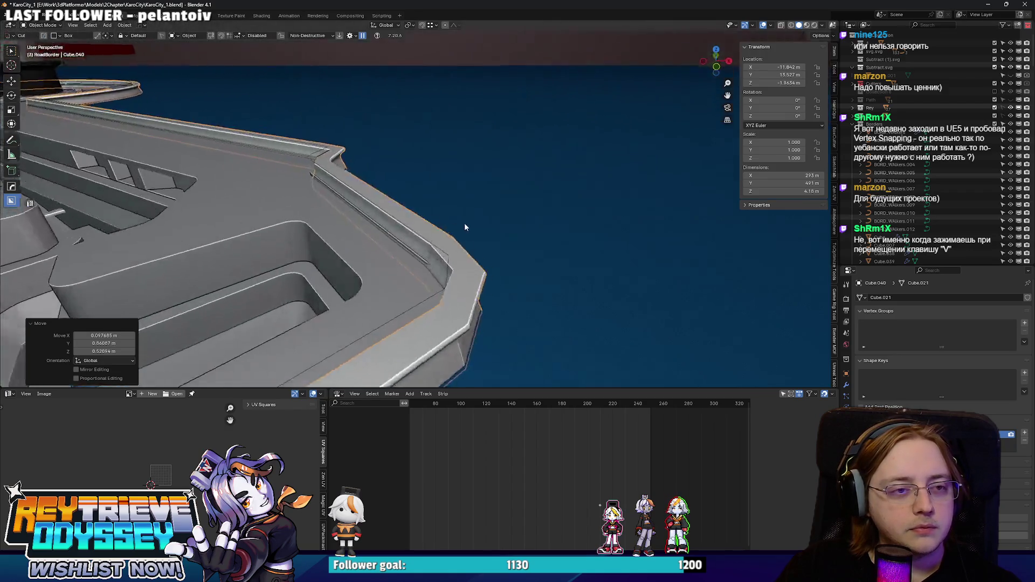
{"action": "key", "text": "g"}
{"action": "key", "text": "y"}
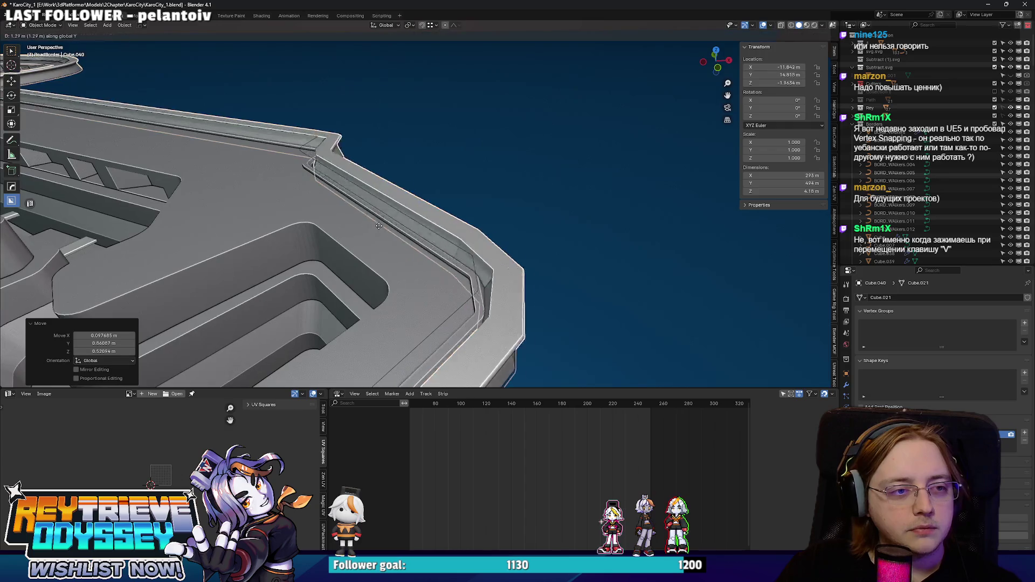
{"action": "left_click", "coordinate": [334, 215]}
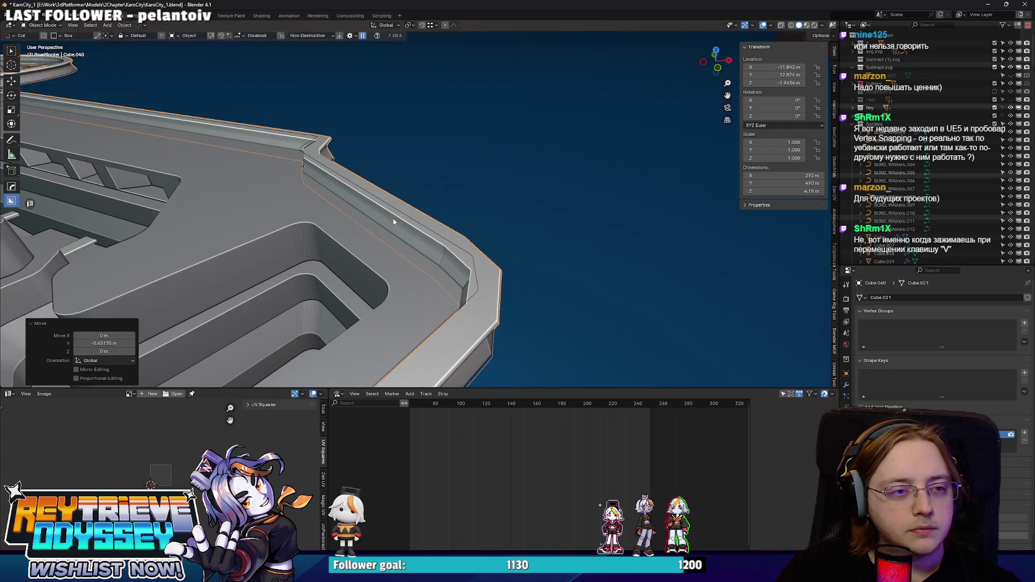
{"action": "scroll", "coordinate": [323, 209], "scroll_direction": "down", "scroll_amount": 5}
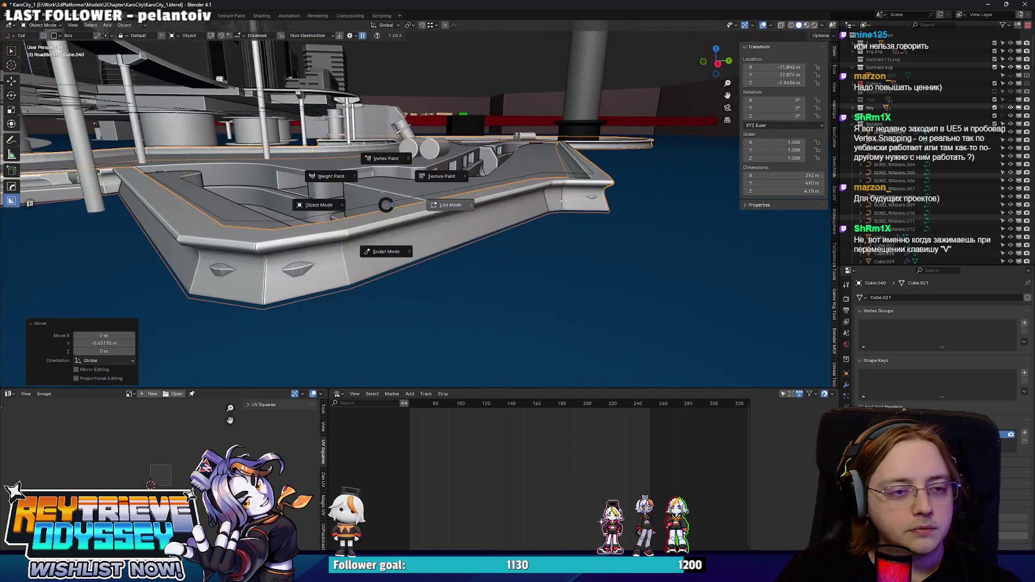
{"action": "key", "text": "Tab"}
{"action": "key", "text": "alt+z"}
{"action": "left_click_drag", "start_coordinate": [465, 199], "coordinate": [452, 192]}
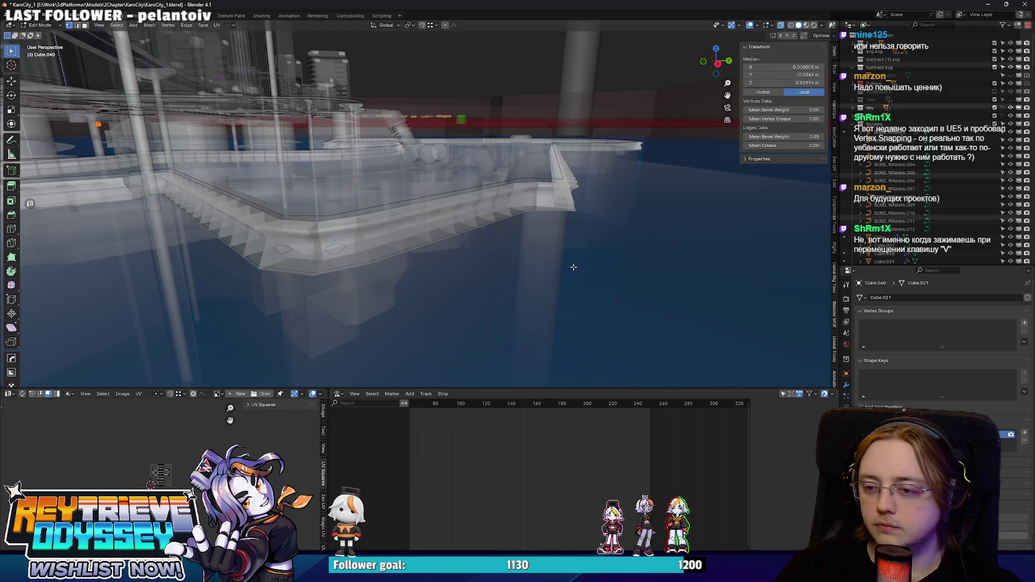
- Show the border block's Bevel and Array modifiers and isolate the block in local view
{"action": "left_click_drag", "start_coordinate": [540, 263], "coordinate": [360, 183]}
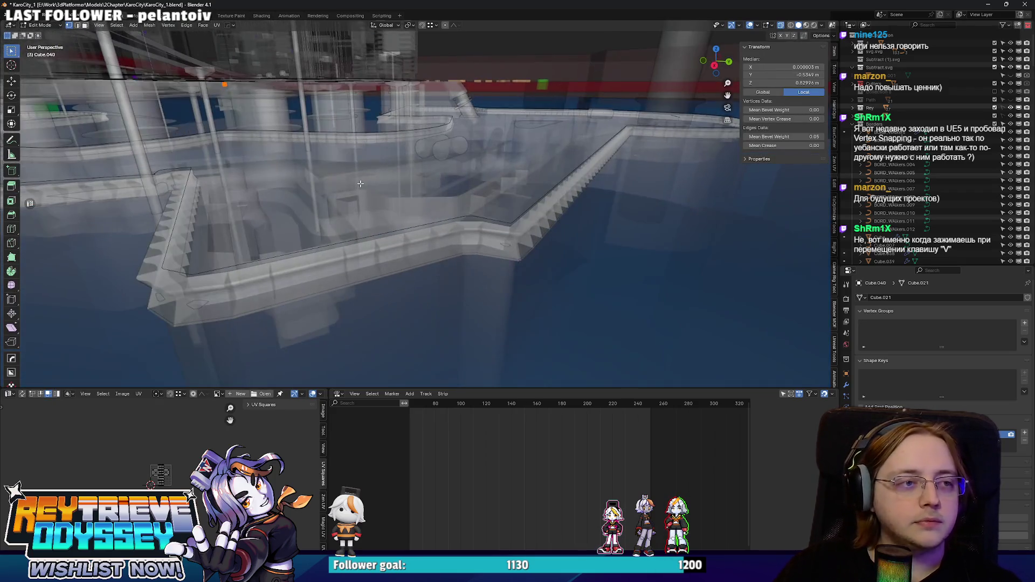
{"action": "left_click", "coordinate": [845, 383]}
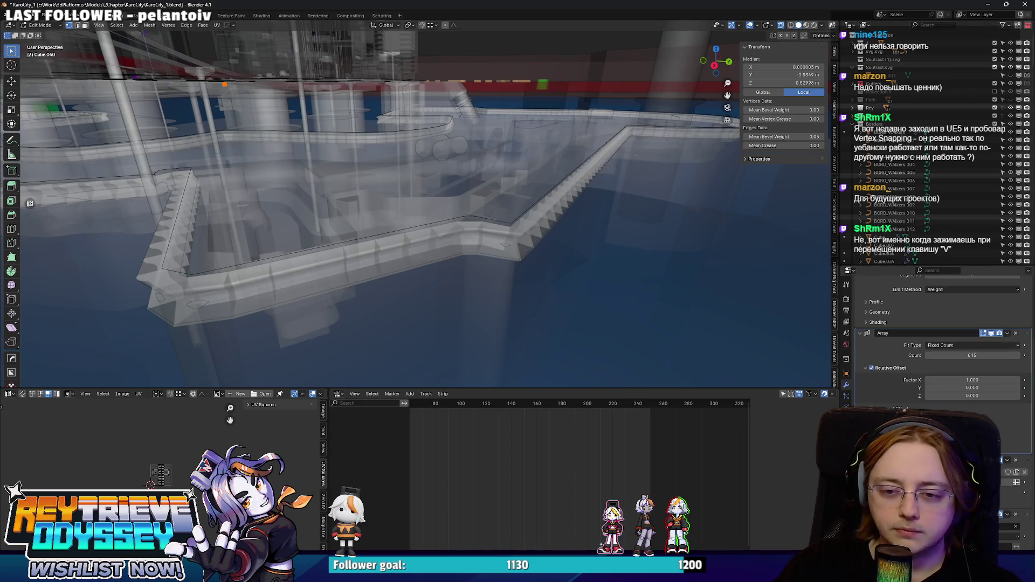
{"action": "scroll", "coordinate": [983, 345], "scroll_direction": "up", "scroll_amount": 4}
{"action": "key", "text": "KP_Divide"}
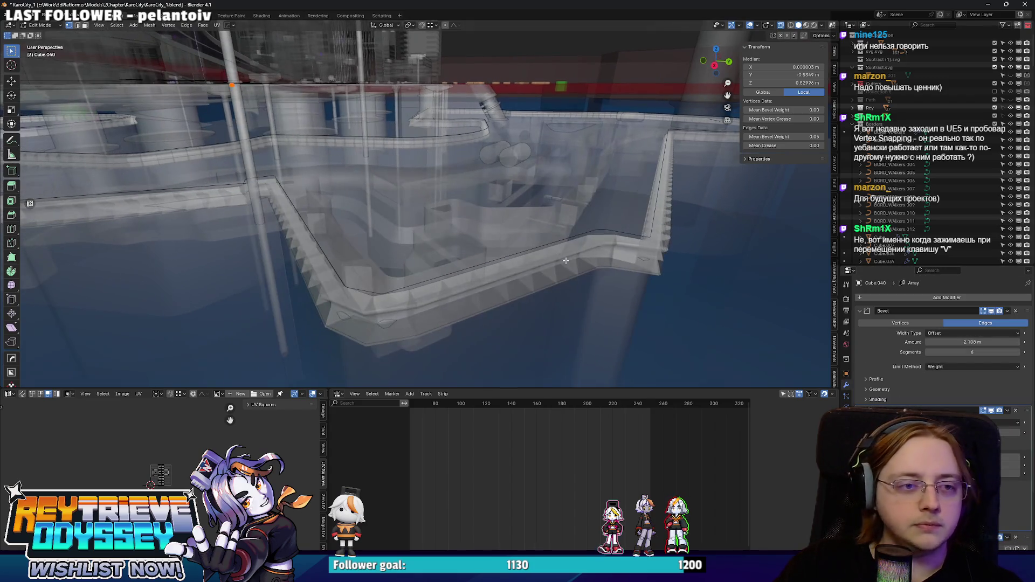
{"action": "scroll", "coordinate": [442, 203], "scroll_direction": "down", "scroll_amount": 5}
{"action": "scroll", "coordinate": [442, 203], "scroll_direction": "up", "scroll_amount": 6}
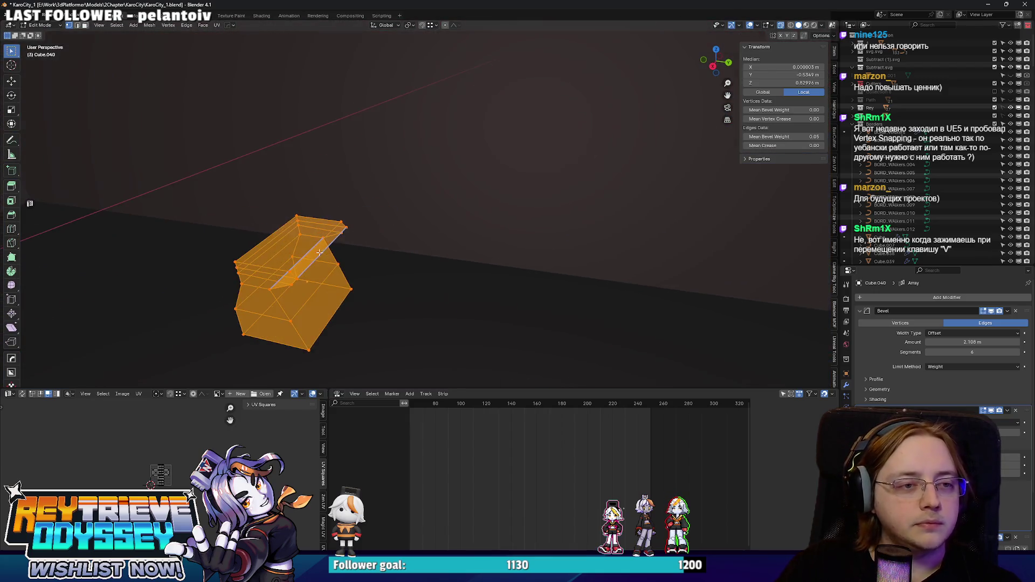
{"action": "scroll", "coordinate": [646, 214], "scroll_direction": "down", "scroll_amount": 5}
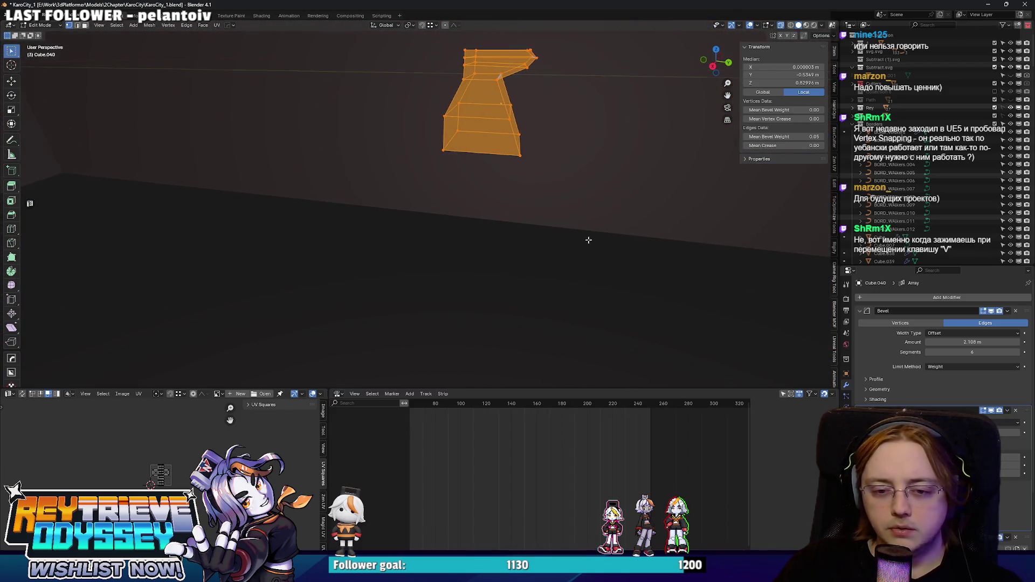
{"action": "left_click_drag", "start_coordinate": [443, 149], "coordinate": [368, 224]}
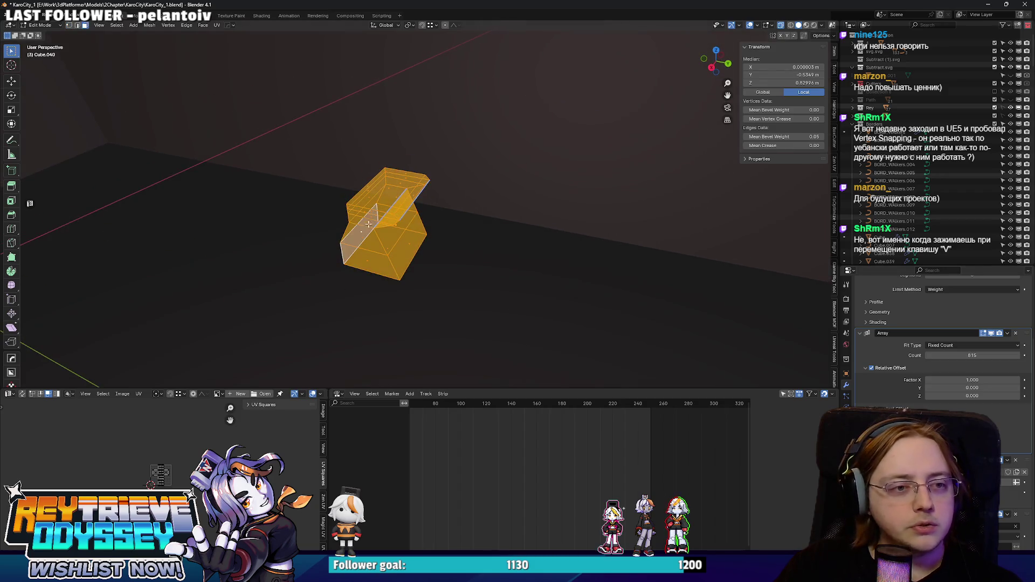
- Select a shortest face path on the small block and delete those faces
{"action": "left_click", "coordinate": [370, 222]}
{"action": "left_click", "coordinate": [373, 217], "text": "ctrl"}
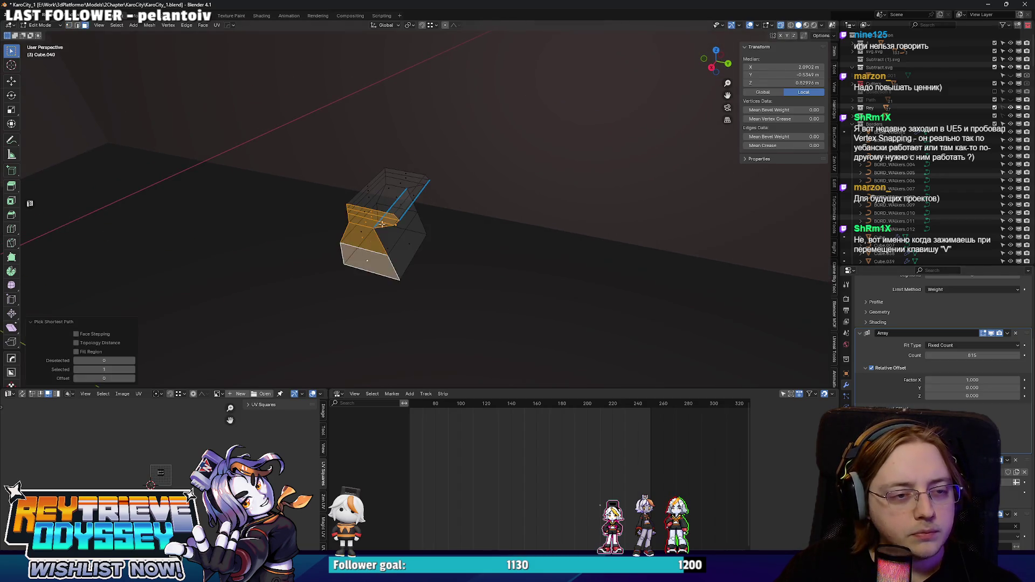
{"action": "scroll", "coordinate": [419, 202], "scroll_direction": "down", "scroll_amount": 5}
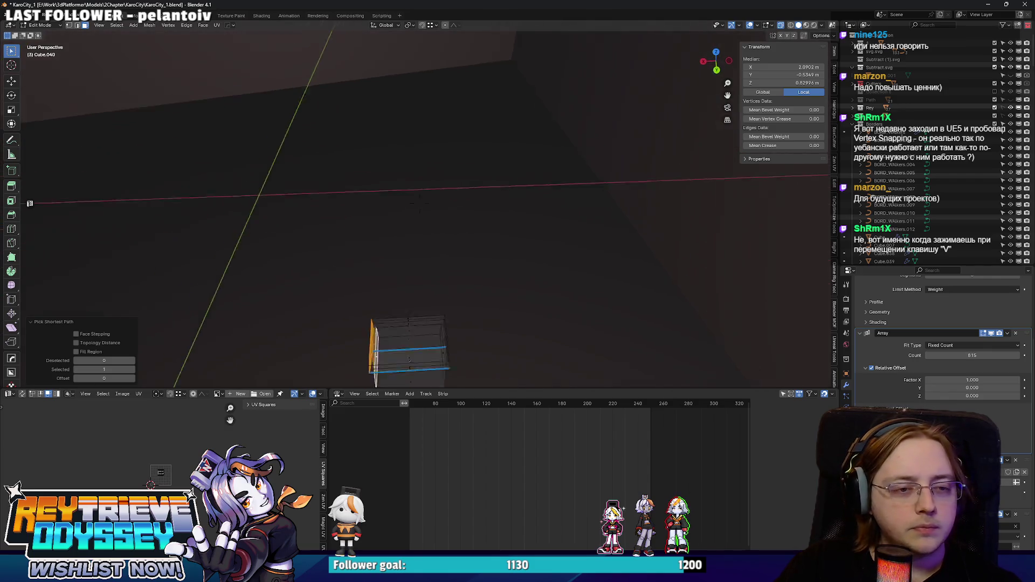
{"action": "right_click", "coordinate": [439, 329]}
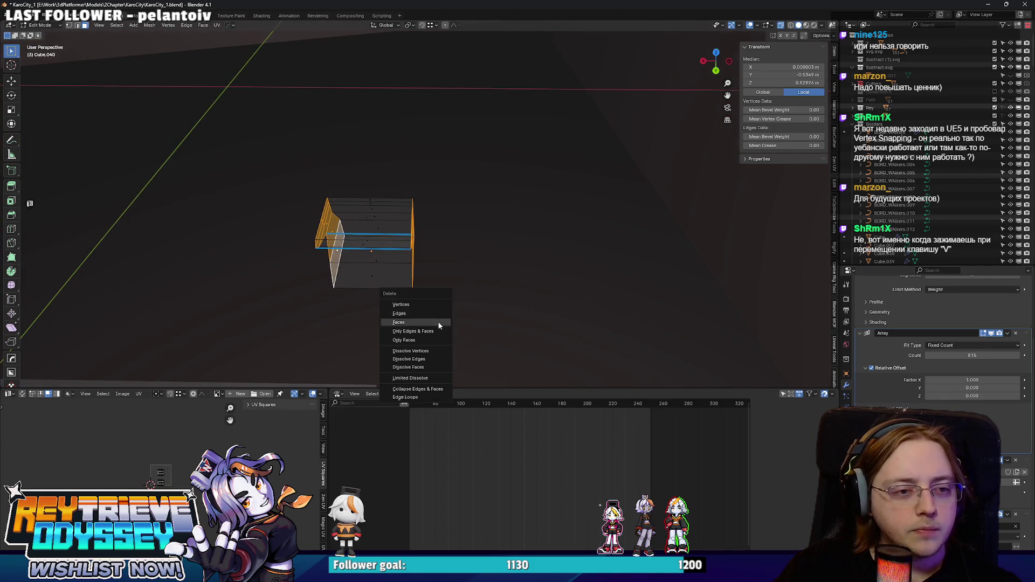
{"action": "left_click", "coordinate": [253, 96]}
{"action": "left_click_drag", "start_coordinate": [254, 96], "coordinate": [181, 109]}
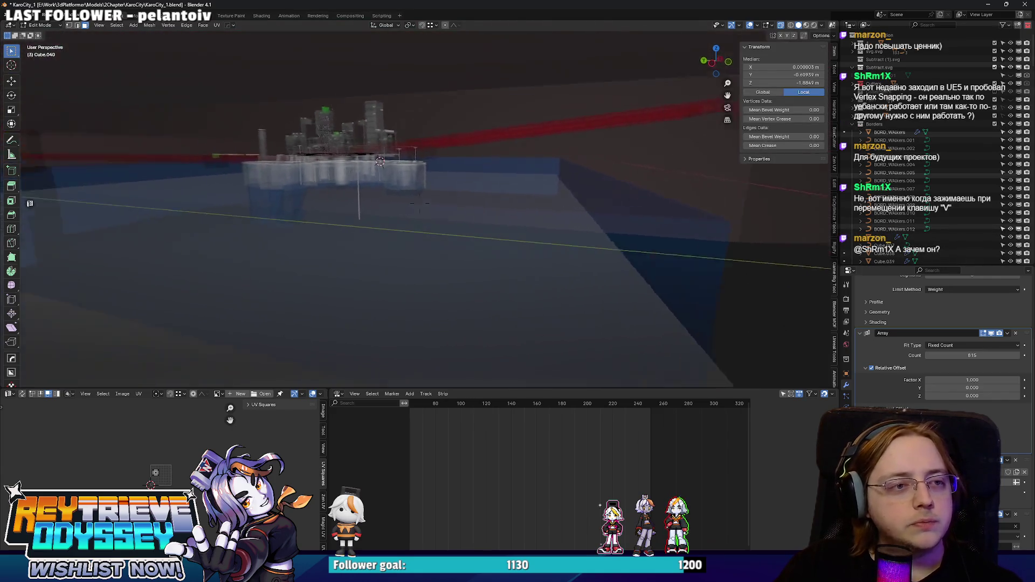
- Lower the selected geometry about 6.9 m along Z
{"action": "key", "text": "w"}
{"action": "key", "text": "w"}
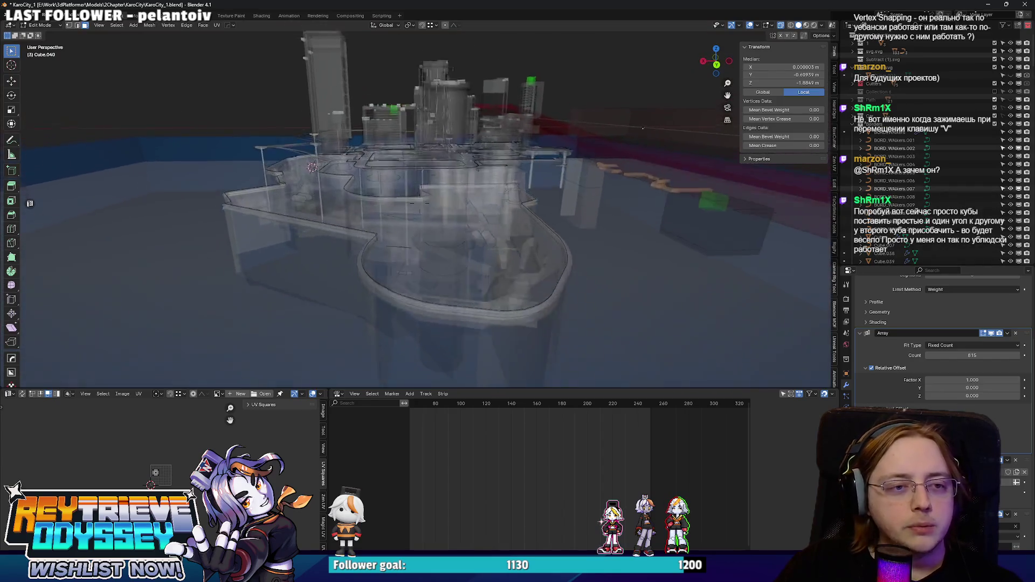
{"action": "key", "text": "g"}
{"action": "key", "text": "z"}
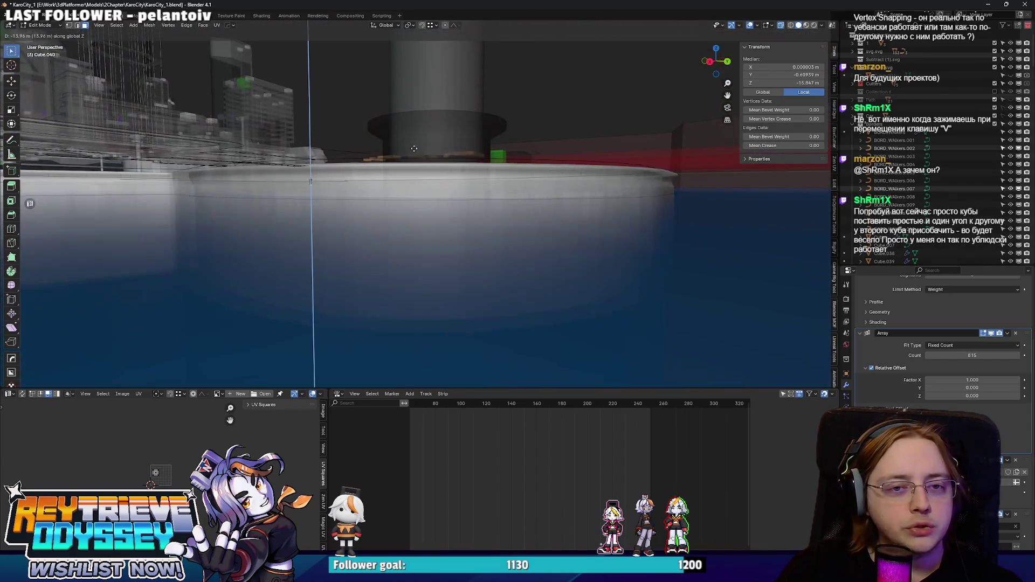
{"action": "left_click", "coordinate": [415, 143]}
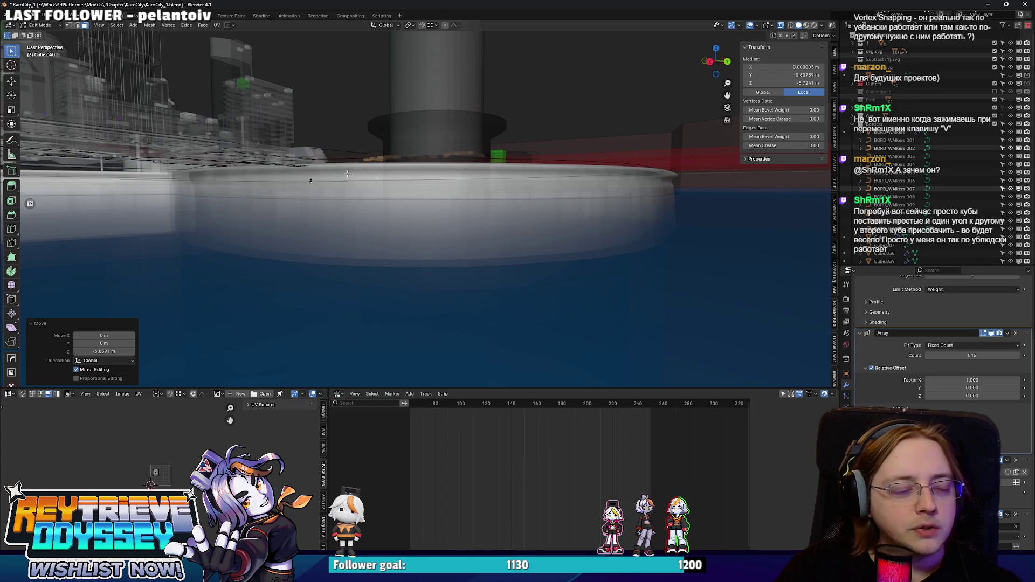
- Move the selected edge 4.5 m along the global Y axis
{"action": "key", "text": "shift+grave"}
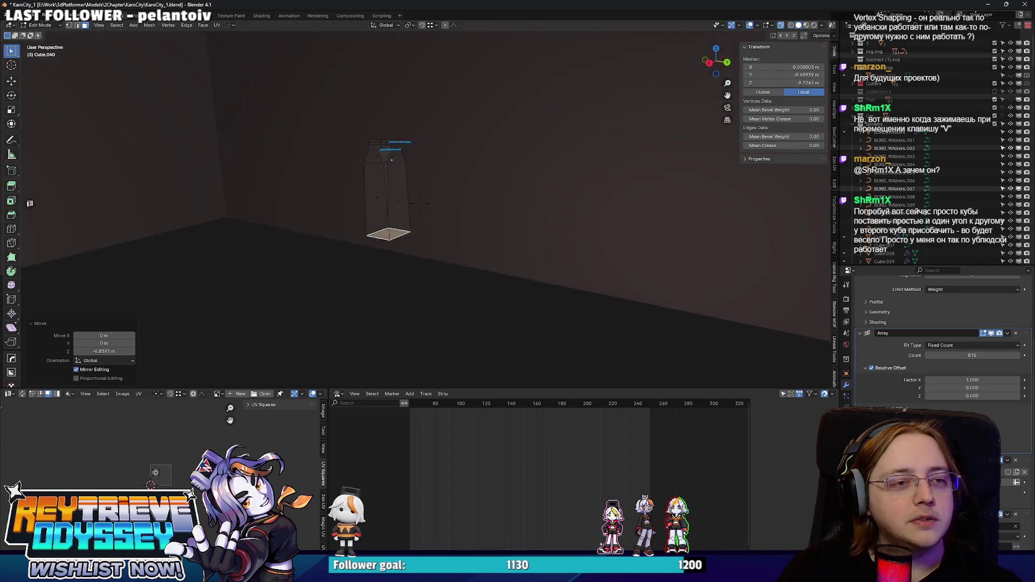
{"action": "left_click", "coordinate": [426, 203]}
{"action": "key", "text": "g"}
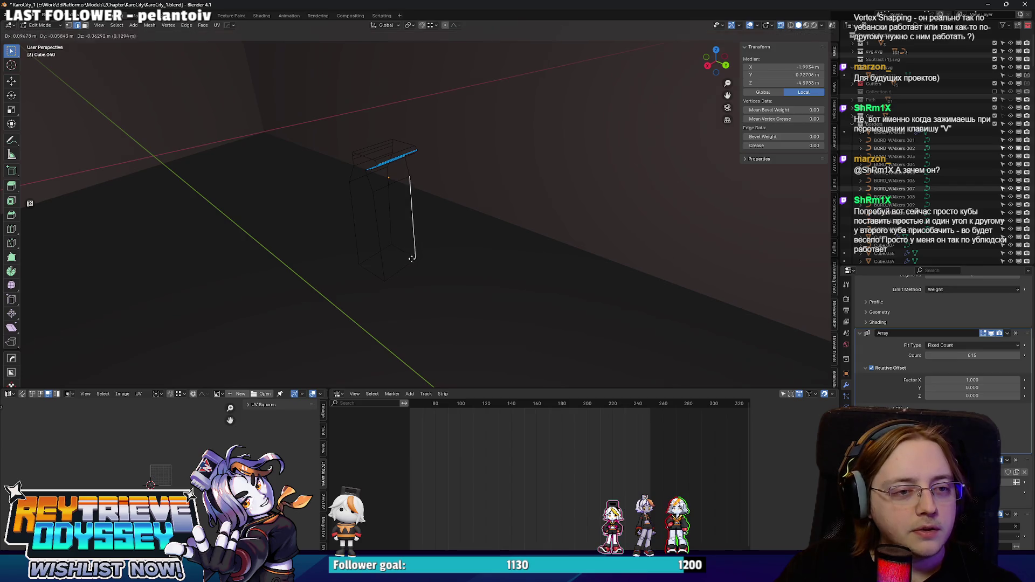
{"action": "key", "text": "y"}
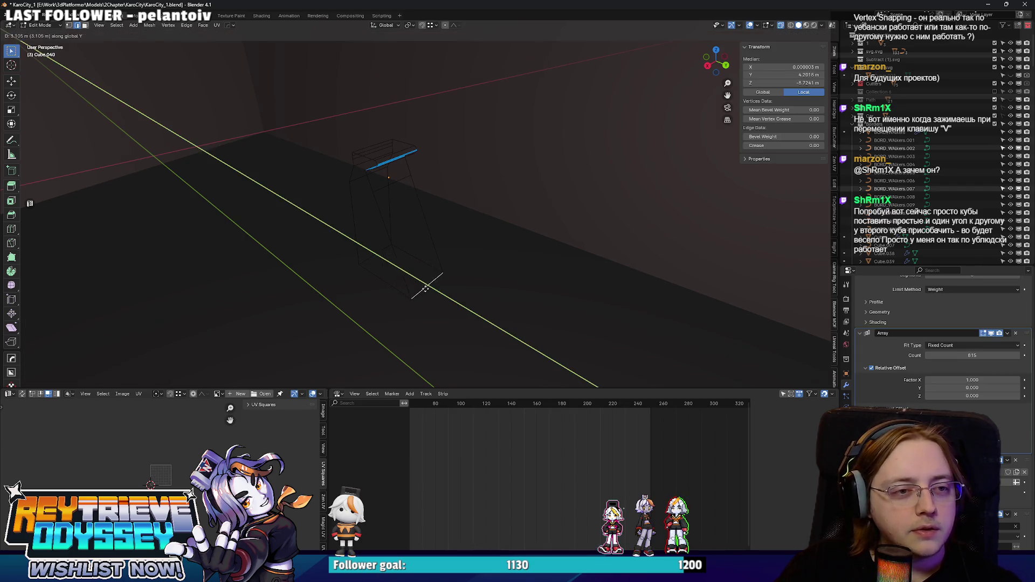
{"action": "left_click", "coordinate": [425, 290]}
- Select another edge of the mesh, whose bevel weight reads 0.65
{"action": "key", "text": "shift+grave"}
{"action": "left_click", "coordinate": [484, 256]}
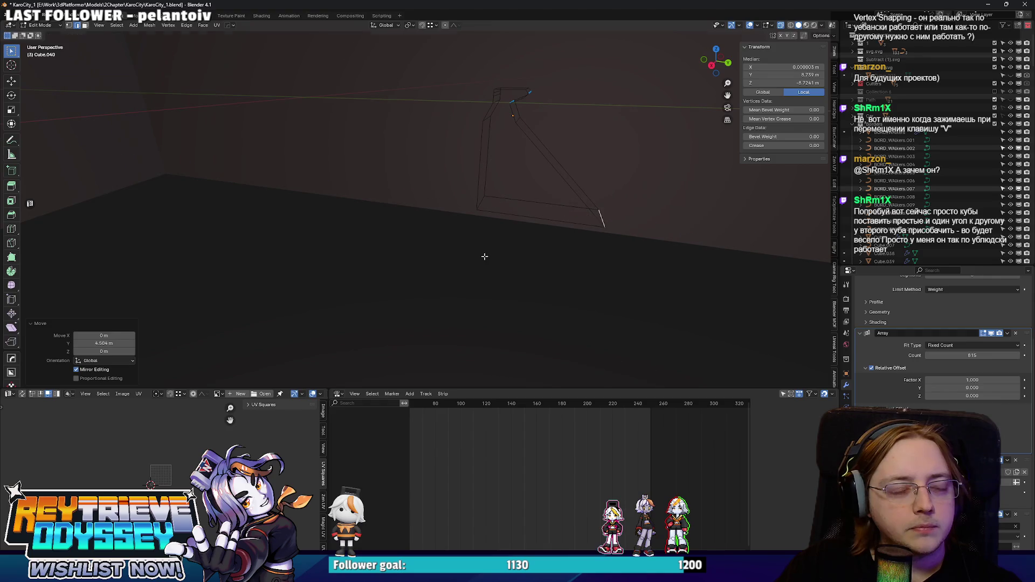
{"action": "left_click", "coordinate": [518, 120]}
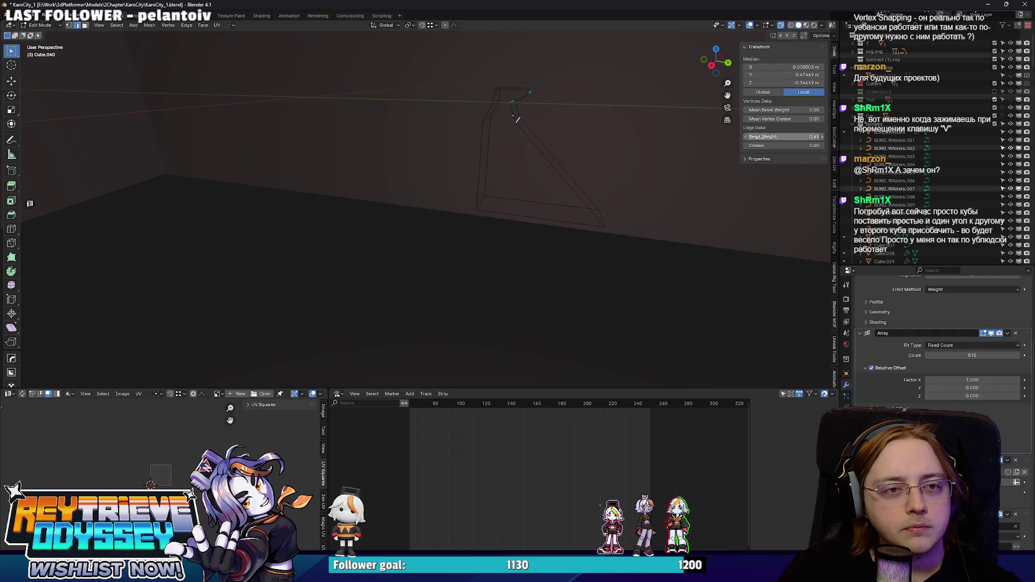
{"action": "key", "text": "shift+grave"}
{"action": "key", "text": "shift+grave"}
{"action": "key", "text": "w"}
{"action": "left_click", "coordinate": [446, 137]}
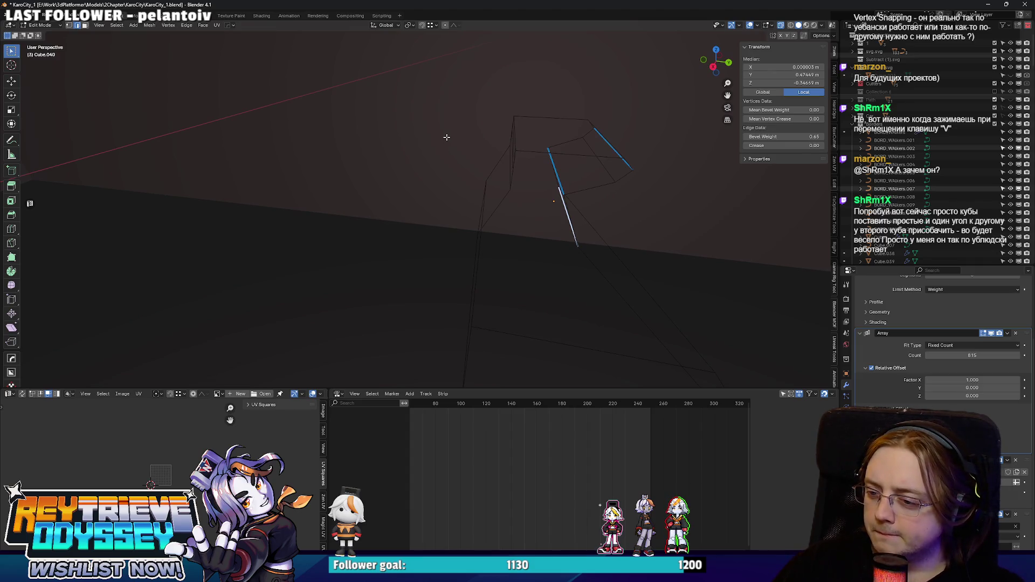
- Return to the Unreal city level and restore the editor panels
{"action": "key", "text": "alt+Tab"}
{"action": "left_click_drag", "start_coordinate": [495, 275], "coordinate": [495, 210]}
{"action": "key", "text": "F11"}
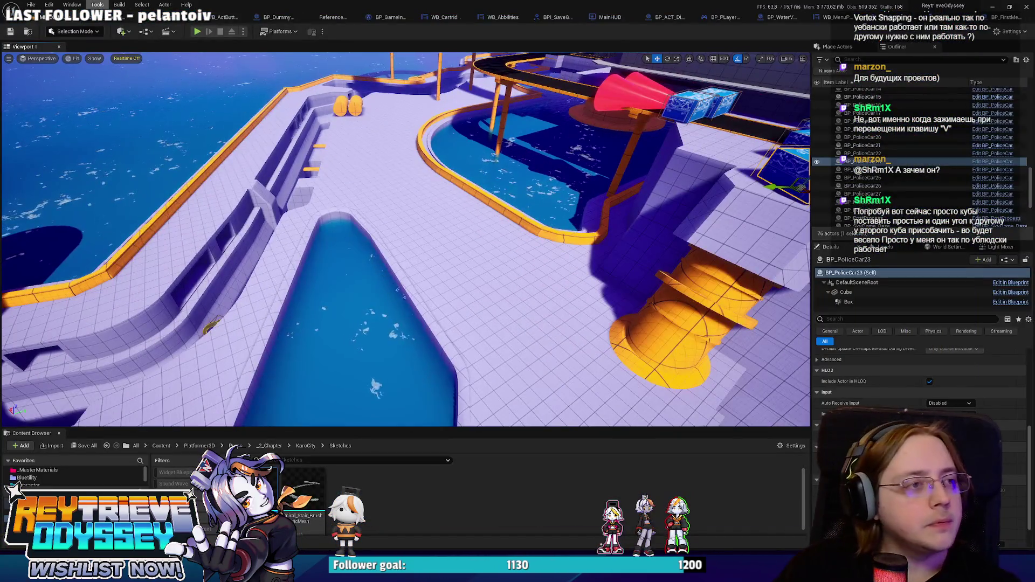
- Place a Cube shape from the Quick Add menu and frame it in view
{"action": "left_click", "coordinate": [123, 31]}
{"action": "mouse_move", "coordinate": [151, 90]}
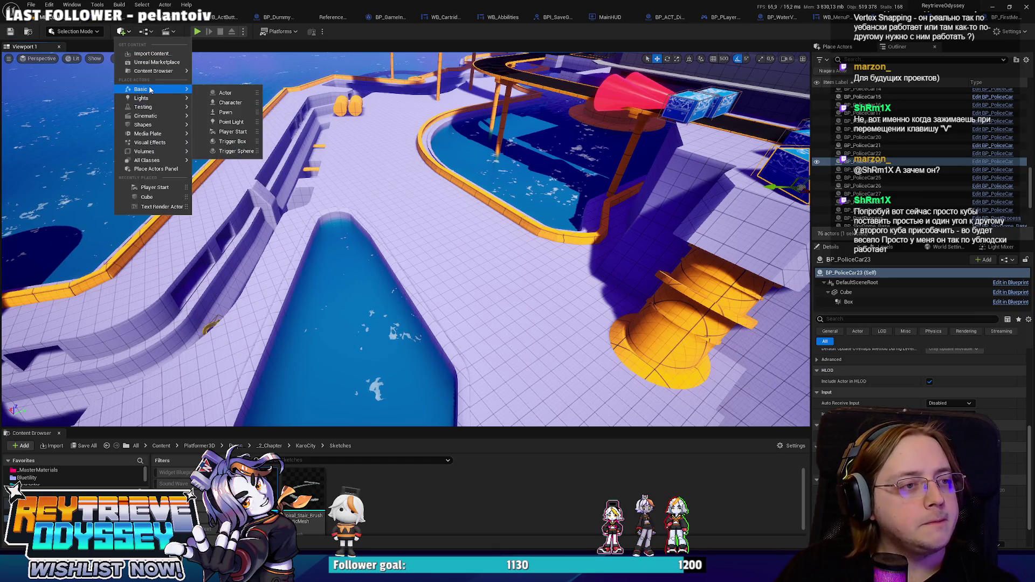
{"action": "mouse_move", "coordinate": [150, 126]}
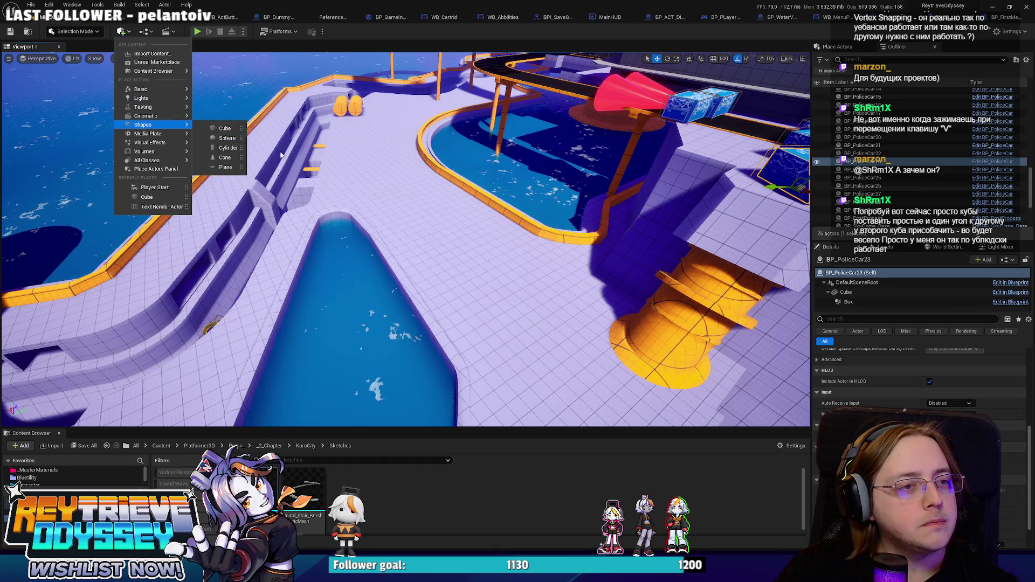
{"action": "left_click", "coordinate": [226, 128]}
{"action": "key", "text": "f"}
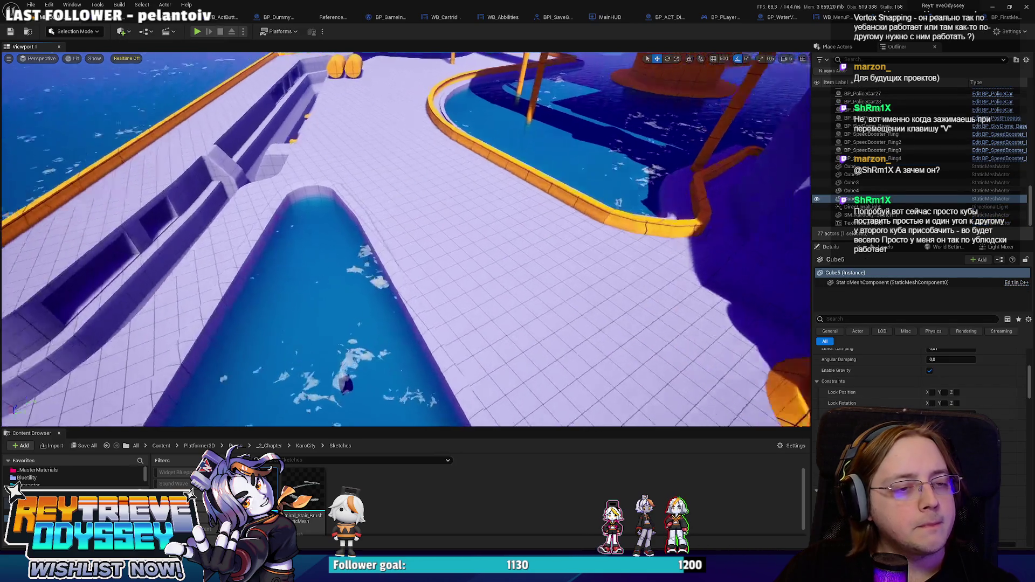
- Duplicate the cube as Cube6 and move it toward the water edge, testing vertex snapping
{"action": "key", "text": "ctrl+d"}
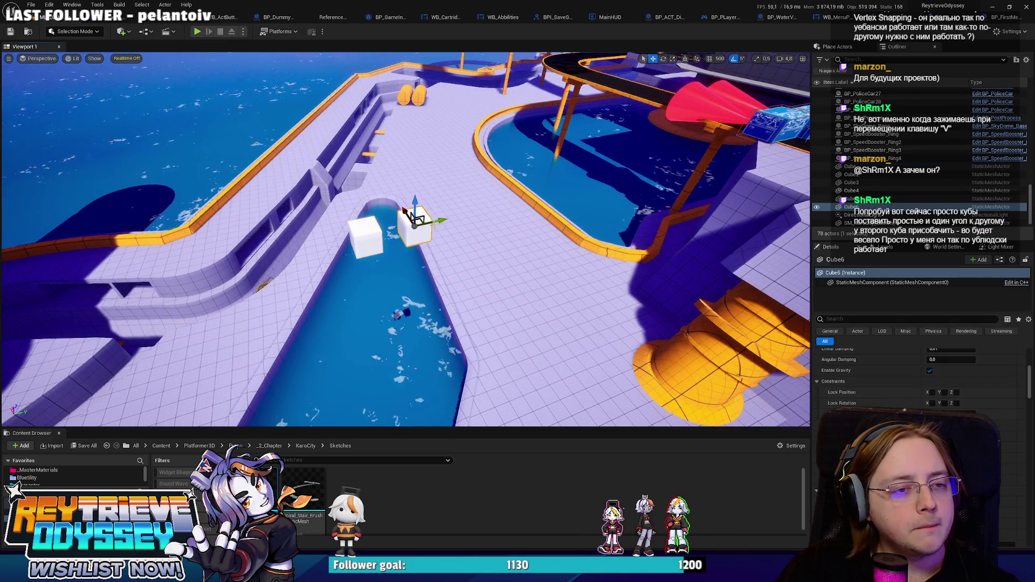
{"action": "key", "text": "f"}
{"action": "mouse_move", "coordinate": [507, 193]}
{"action": "left_mouse_down"}
{"action": "mouse_move", "coordinate": [496, 185]}
{"action": "mouse_move", "coordinate": [398, 213]}
{"action": "mouse_move", "coordinate": [472, 210]}
{"action": "mouse_move", "coordinate": [283, 226]}
{"action": "mouse_move", "coordinate": [259, 186]}
{"action": "mouse_move", "coordinate": [266, 180]}
{"action": "mouse_move", "coordinate": [300, 201]}
{"action": "left_mouse_up"}
{"action": "key", "text": "ctrl+z"}
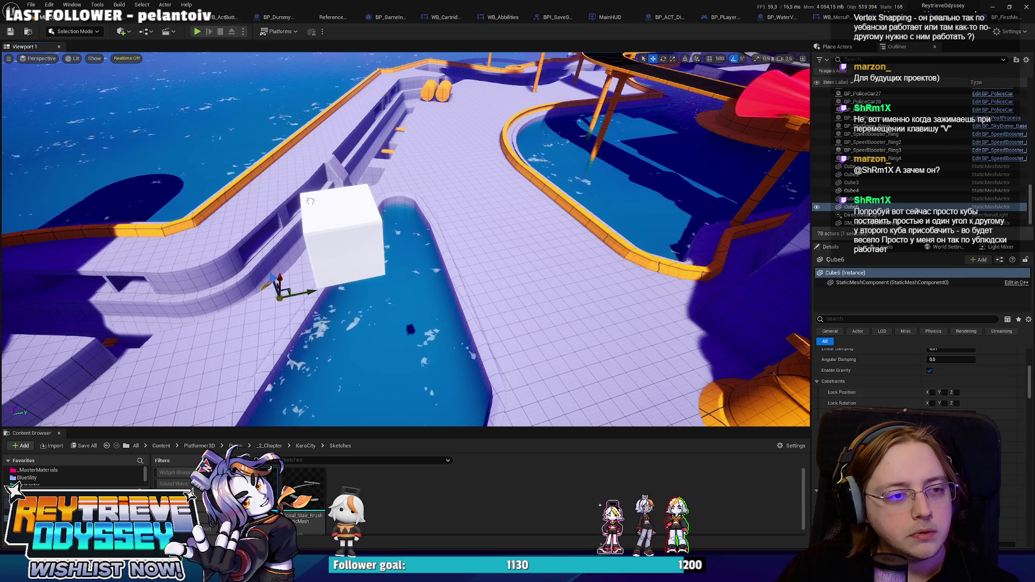
{"action": "key", "text": "ctrl+z"}
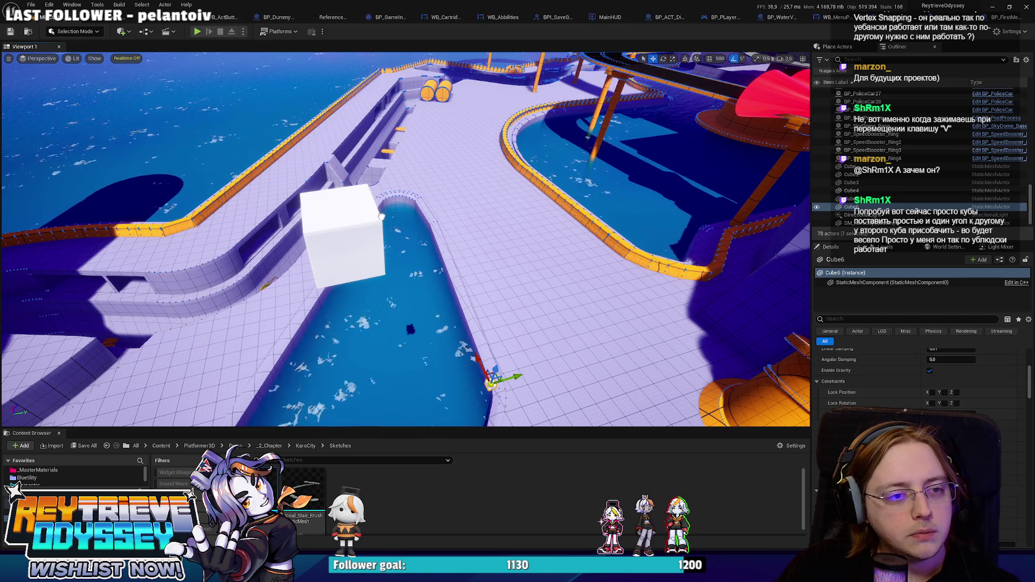
{"action": "mouse_move", "coordinate": [363, 185]}
{"action": "left_mouse_down"}
{"action": "mouse_move", "coordinate": [294, 188]}
{"action": "mouse_move", "coordinate": [294, 162]}
{"action": "left_mouse_up"}
{"action": "left_click_drag", "start_coordinate": [512, 383], "coordinate": [509, 384]}
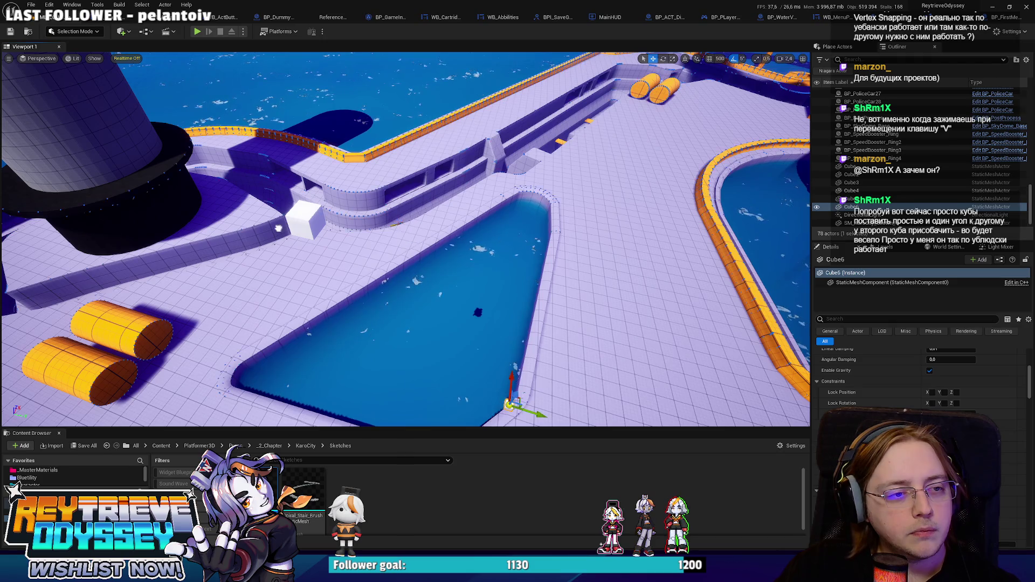
{"action": "mouse_move", "coordinate": [290, 215]}
{"action": "left_mouse_down"}
{"action": "mouse_move", "coordinate": [407, 262]}
{"action": "mouse_move", "coordinate": [505, 396]}
{"action": "left_mouse_up"}
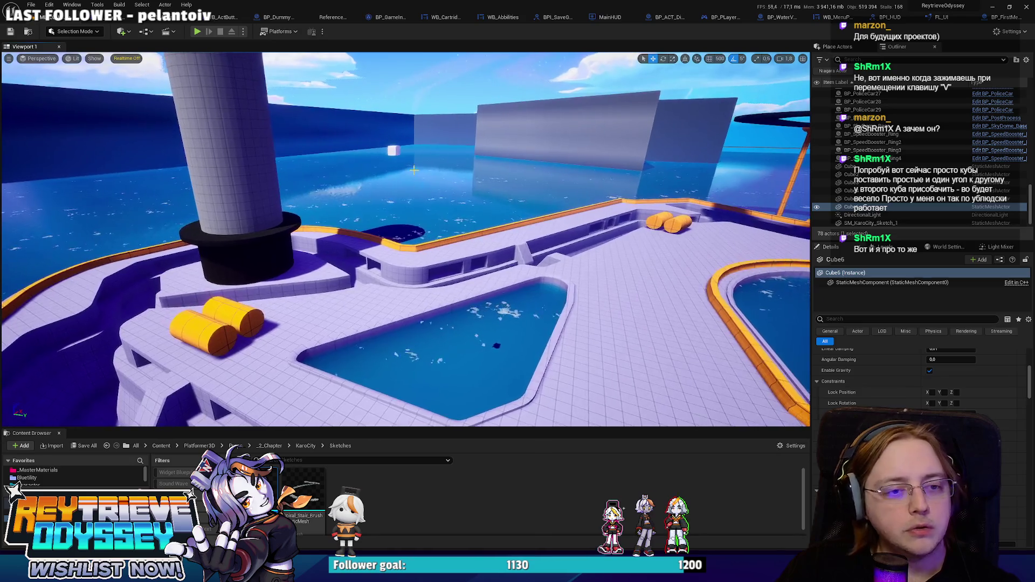
- Delete the duplicate and small white cubes, focus Cube4, then switch to the vertex snapping video
{"action": "key", "text": "Delete"}
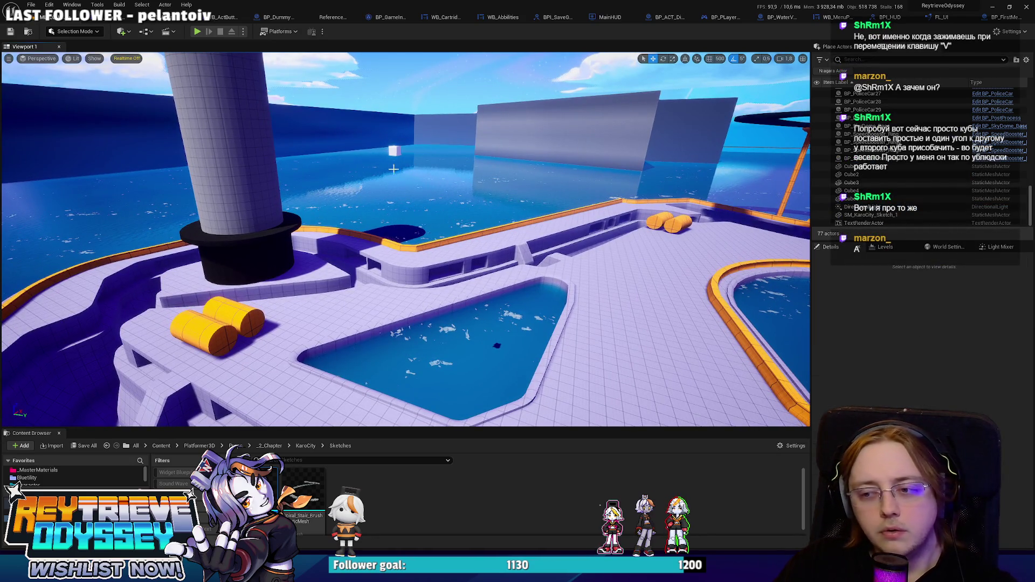
{"action": "left_click", "coordinate": [397, 152]}
{"action": "key", "text": "Delete"}
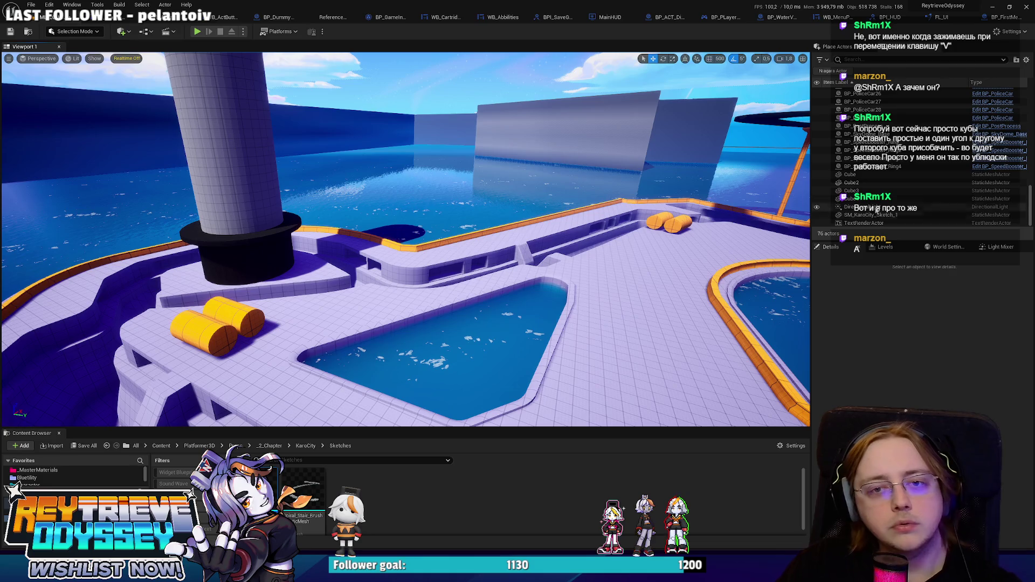
{"action": "double_click", "coordinate": [852, 198]}
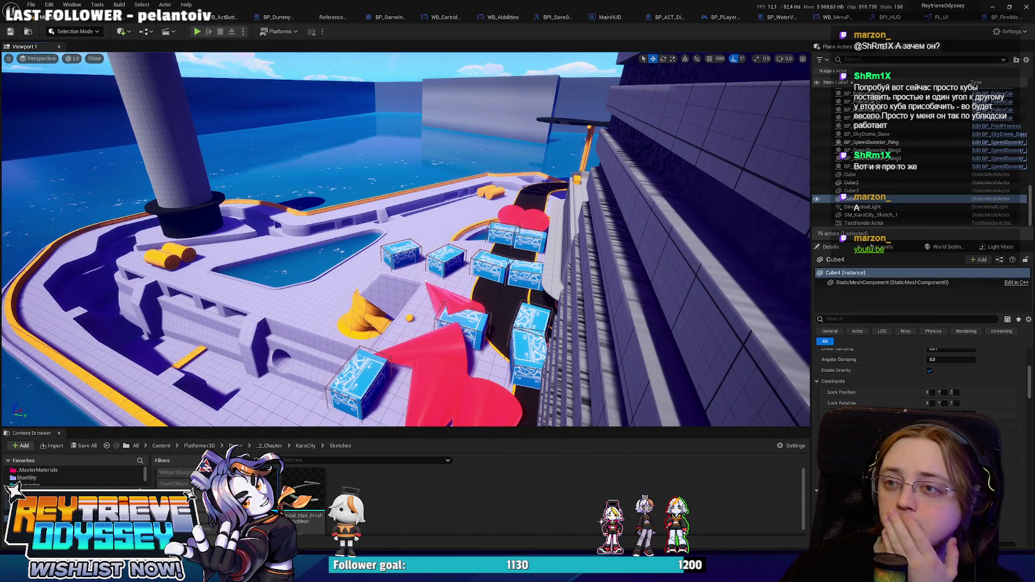
{"action": "key", "text": "alt+Tab"}
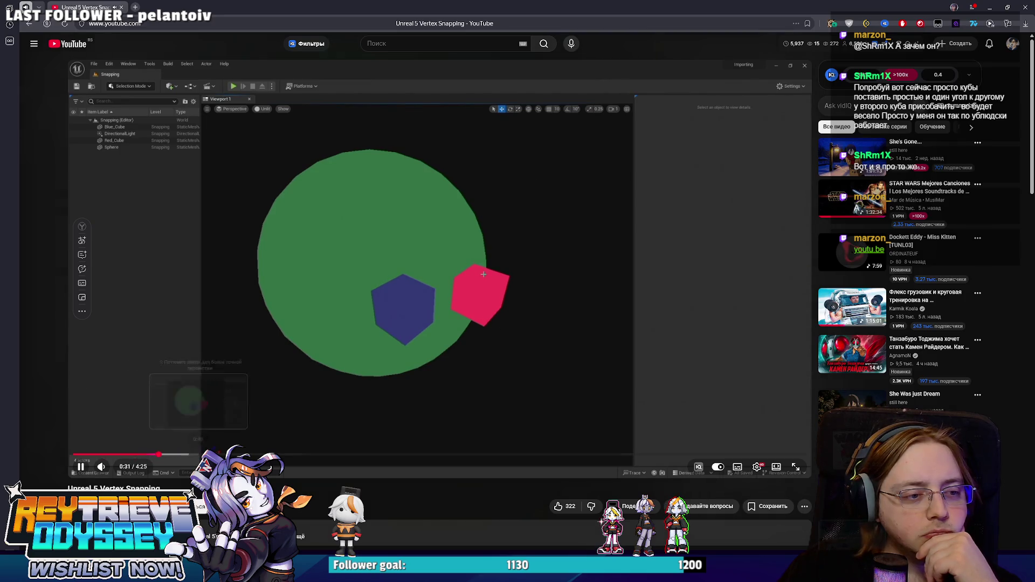
- Skip through the video at 0:31, 0:44, 1:10, 1:58, 2:10, 2:31, 2:43, 3:20 and 3:50
{"action": "left_click", "coordinate": [160, 454]}
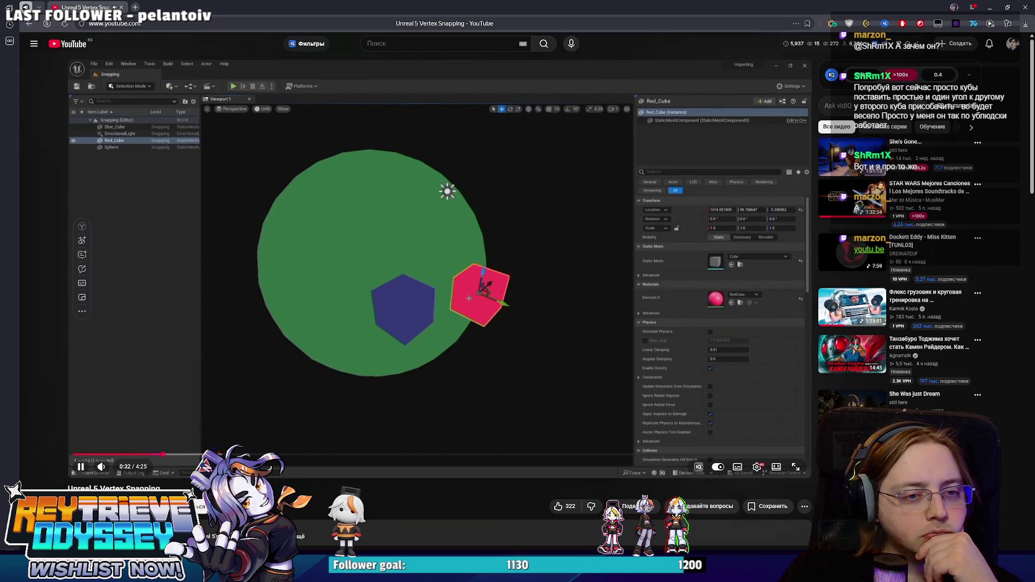
{"action": "left_click", "coordinate": [198, 455]}
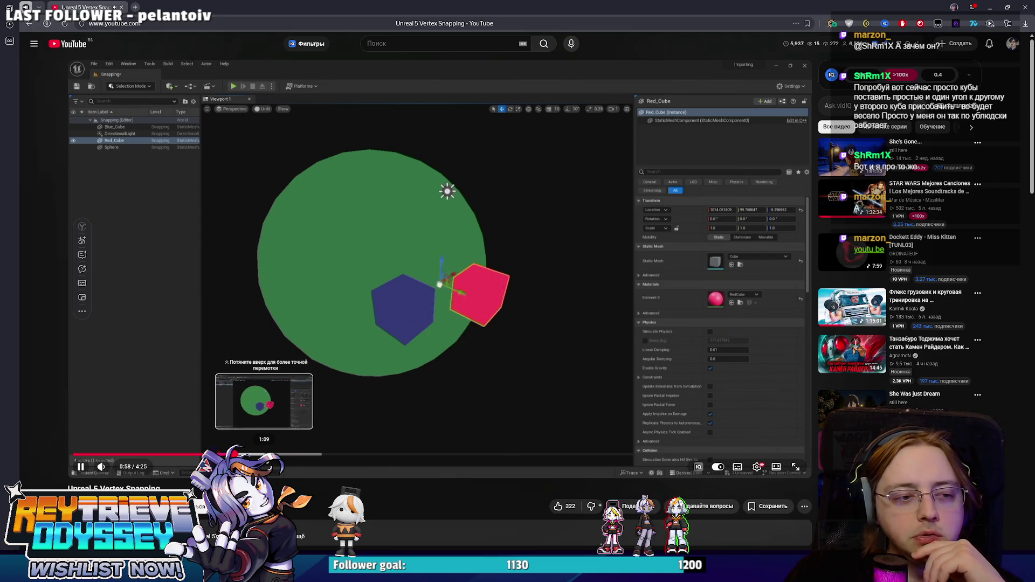
{"action": "left_click", "coordinate": [269, 454]}
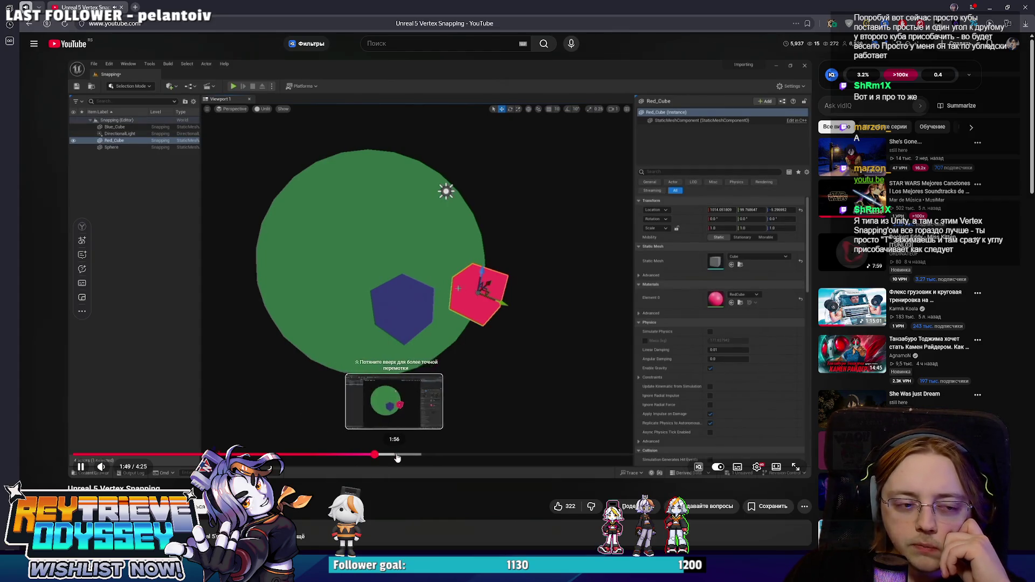
{"action": "left_click", "coordinate": [400, 455]}
{"action": "left_click", "coordinate": [427, 455]}
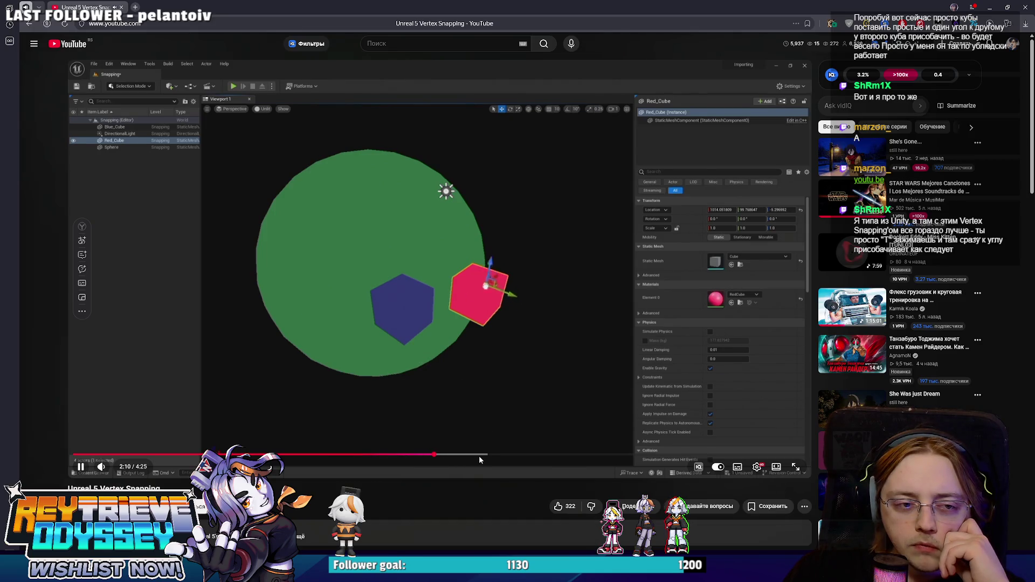
{"action": "left_click", "coordinate": [489, 456]}
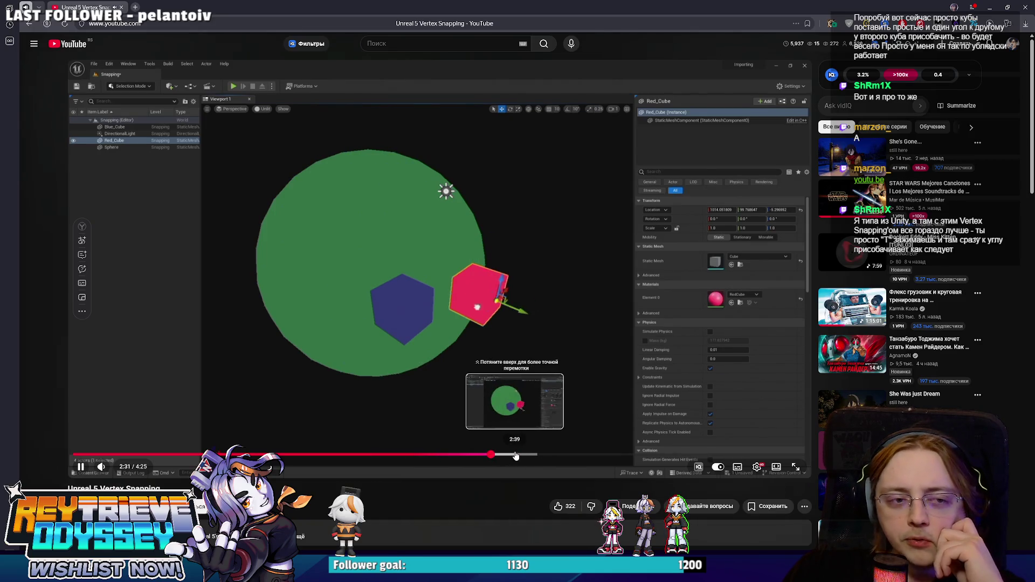
{"action": "left_click", "coordinate": [520, 455]}
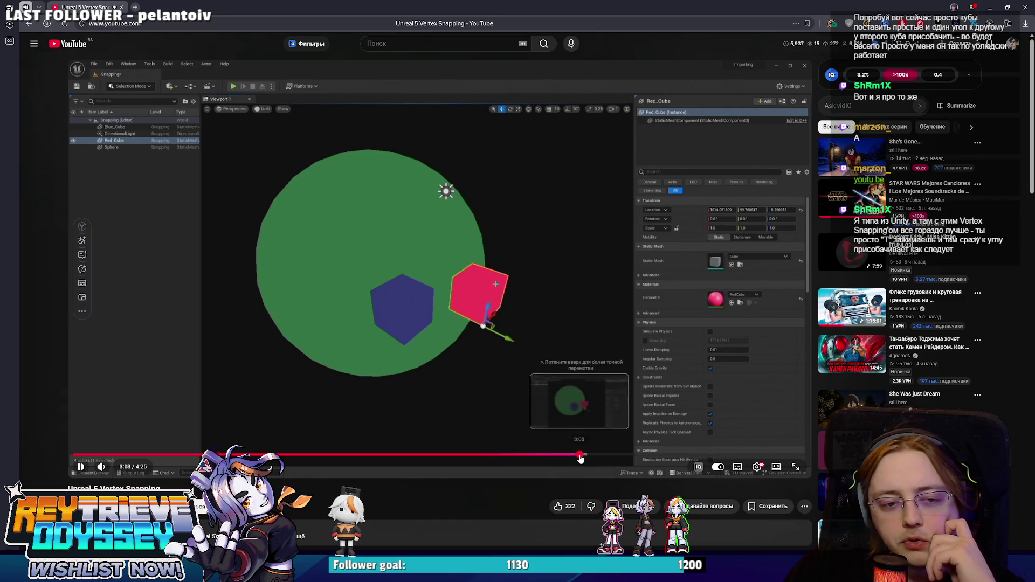
{"action": "left_click", "coordinate": [585, 455]}
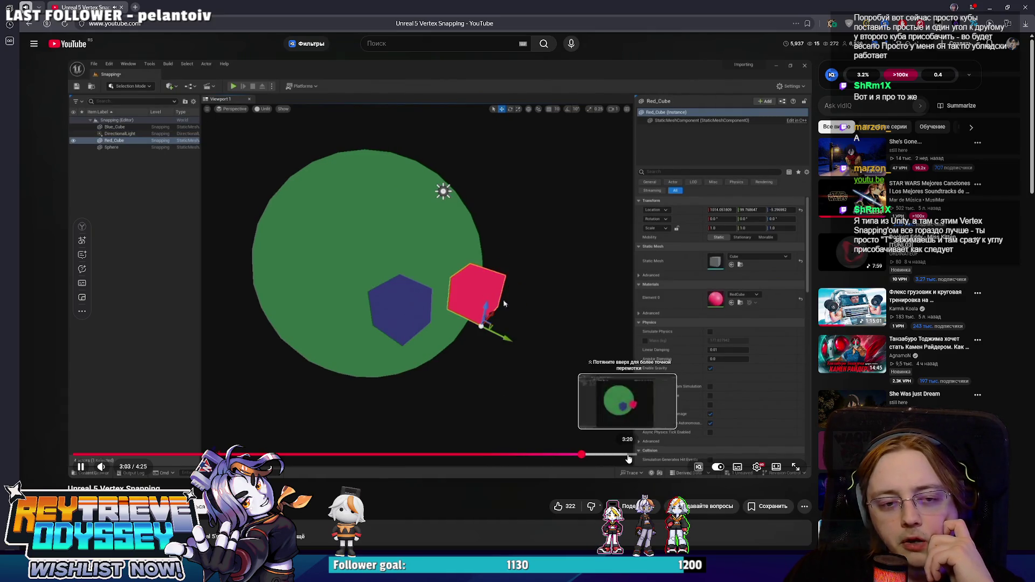
{"action": "left_click", "coordinate": [627, 456]}
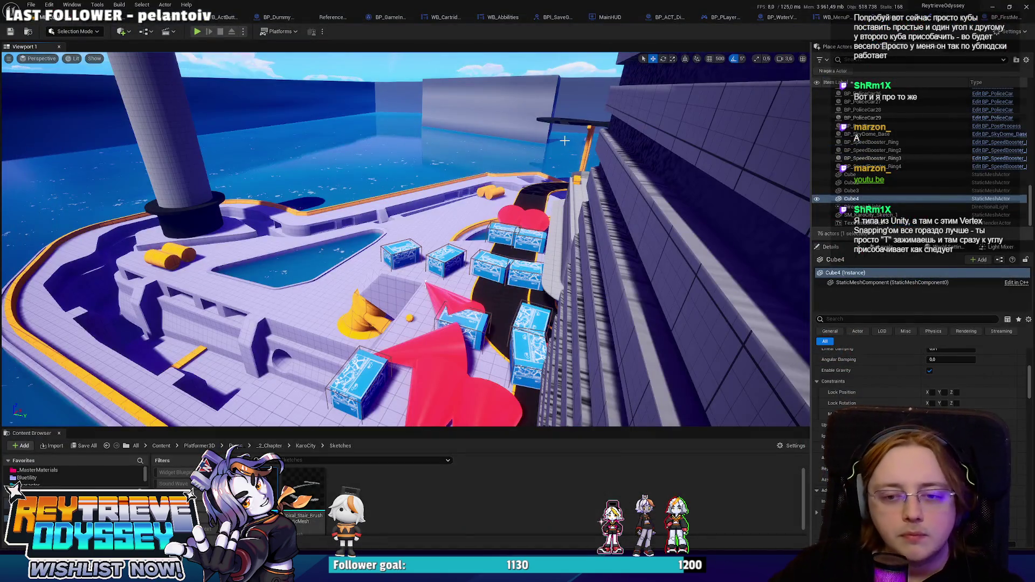
- Leave the Unreal level and return to Blender with the Cube.040 border mesh in view
{"action": "left_click_drag", "start_coordinate": [564, 140], "coordinate": [500, 196]}
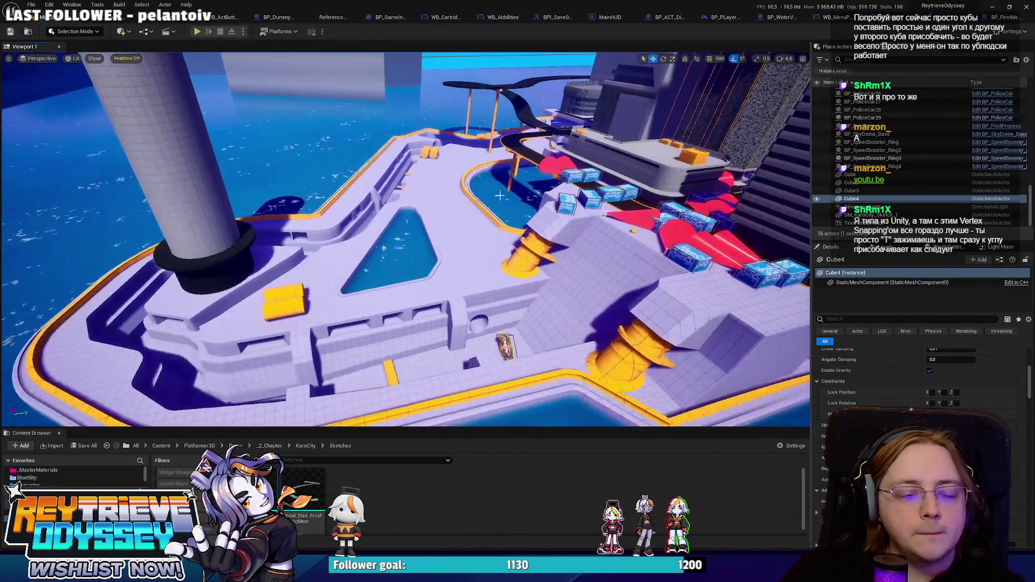
{"action": "key", "text": "alt+Tab"}
{"action": "mouse_move", "coordinate": [413, 225]}
{"action": "left_mouse_down"}
{"action": "mouse_move", "coordinate": [347, 228]}
{"action": "mouse_move", "coordinate": [439, 210]}
{"action": "mouse_move", "coordinate": [468, 223]}
{"action": "left_mouse_up"}
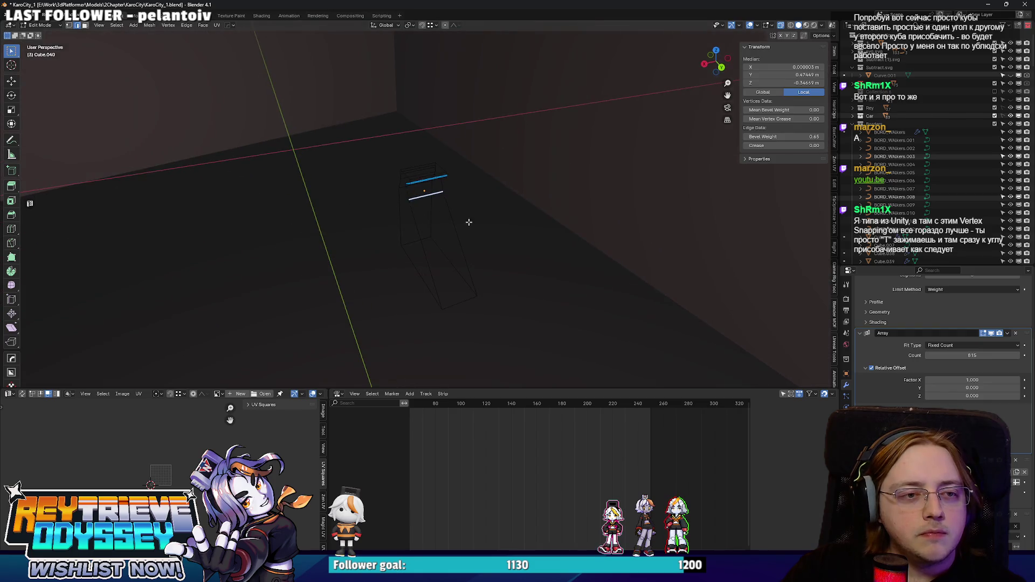
- Scale the whole border piece 1.295 along X and frame it in object mode
{"action": "key", "text": "a"}
{"action": "key", "text": "s"}
{"action": "key", "text": "x"}
{"action": "left_click", "coordinate": [482, 216]}
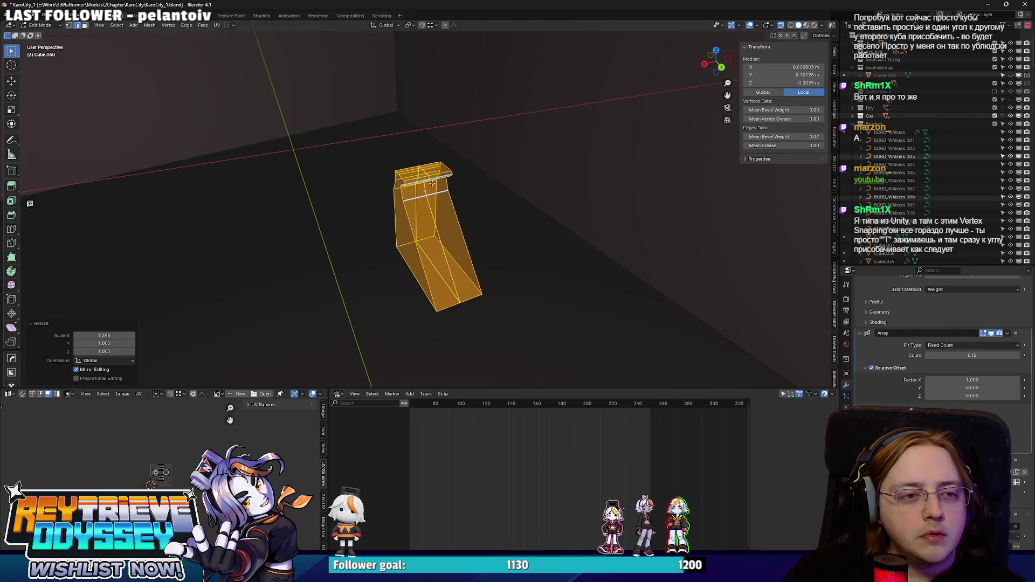
{"action": "key", "text": "Tab"}
{"action": "scroll", "coordinate": [386, 183], "scroll_direction": "down", "scroll_amount": 10}
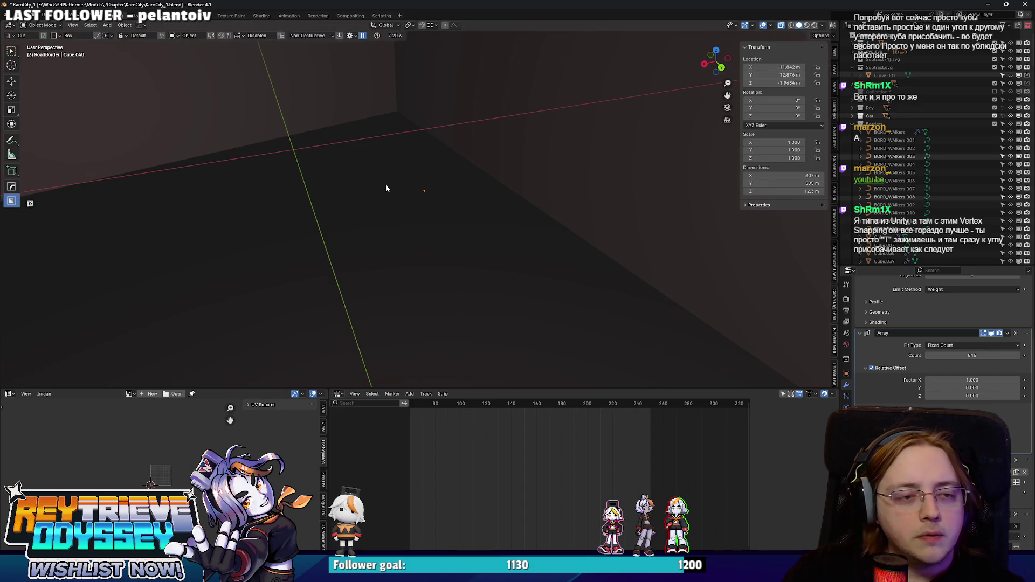
{"action": "key", "text": "KP_Decimal"}
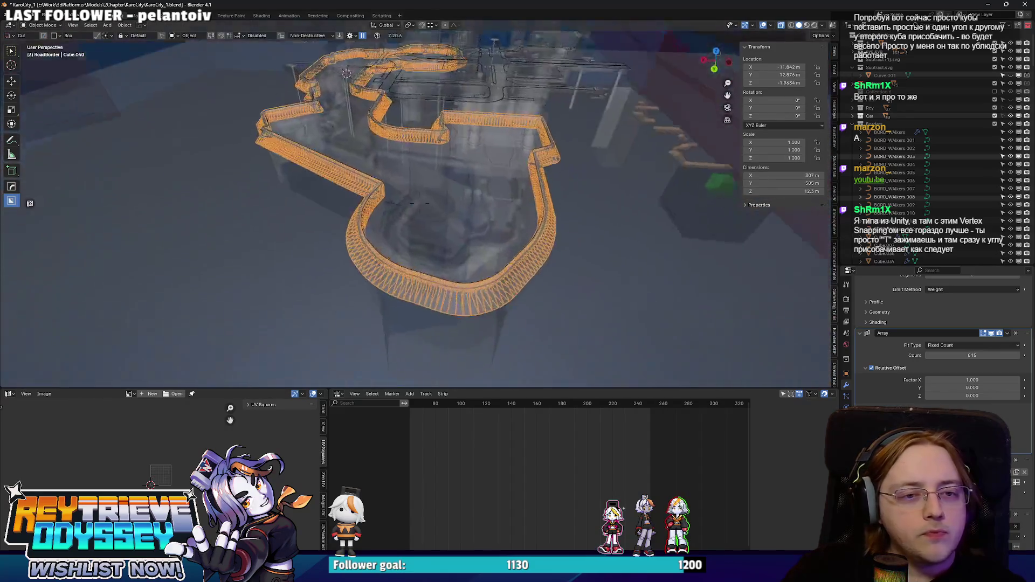
{"action": "scroll", "coordinate": [437, 194], "scroll_direction": "up", "scroll_amount": 5}
{"action": "scroll", "coordinate": [437, 194], "scroll_direction": "up", "scroll_amount": 6}
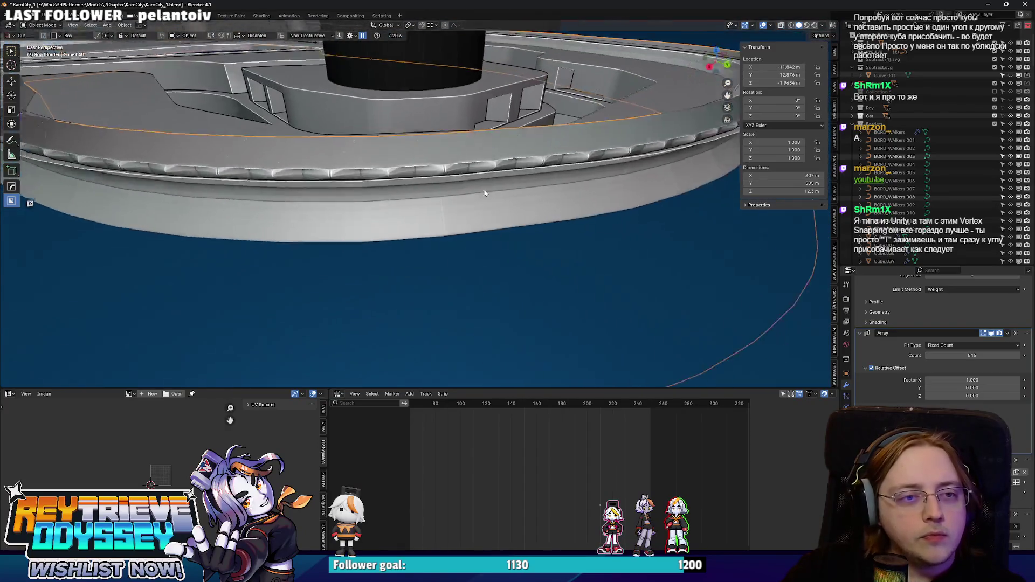
{"action": "scroll", "coordinate": [863, 361], "scroll_direction": "up", "scroll_amount": 4}
- Check an edge's bevel weight in isolated X-ray edit view
{"action": "key", "text": "Tab"}
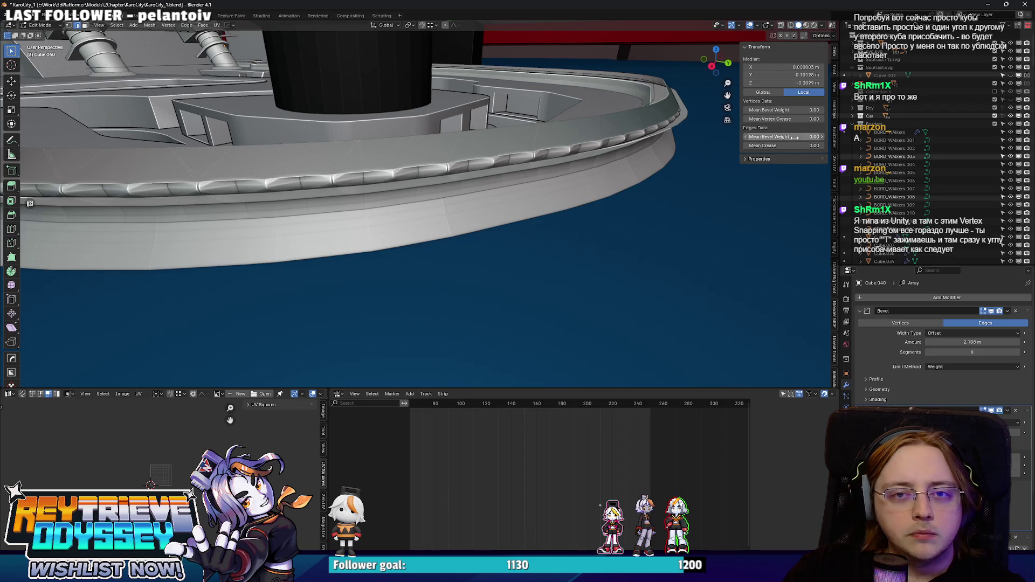
{"action": "key", "text": "alt+z"}
{"action": "key", "text": "KP_Divide"}
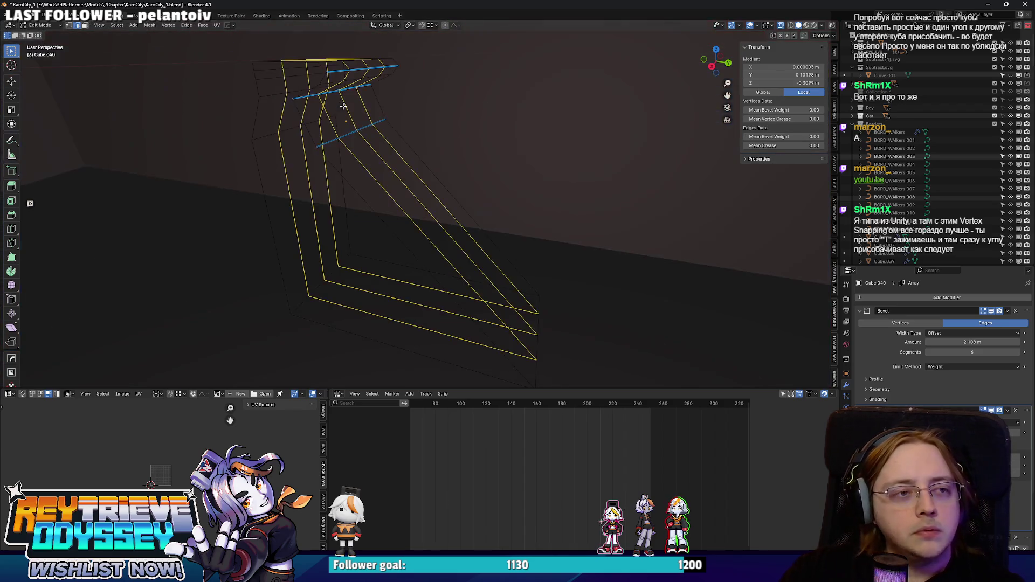
{"action": "left_click", "coordinate": [319, 157]}
{"action": "key", "text": "KP_Divide"}
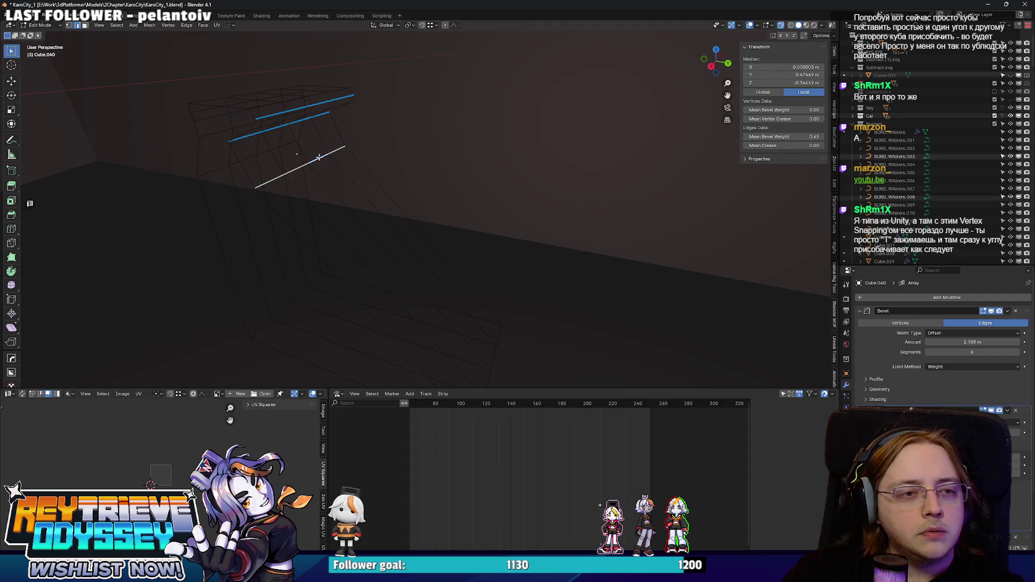
{"action": "key", "text": "alt+z"}
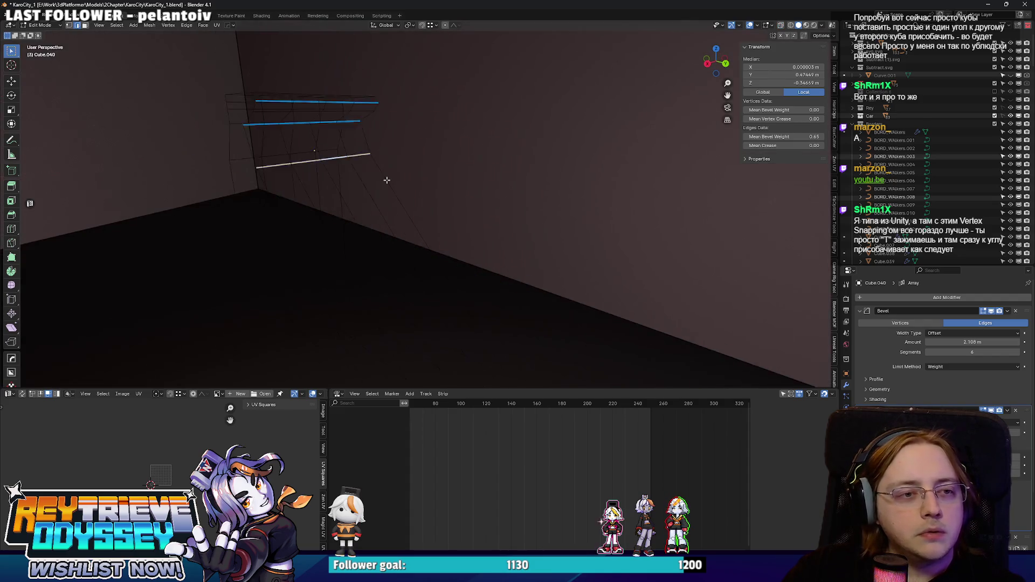
{"action": "key", "text": "Tab"}
- Disable the Array modifier in the viewport and edit the single framed border piece
{"action": "scroll", "coordinate": [415, 205], "scroll_direction": "down", "scroll_amount": 10}
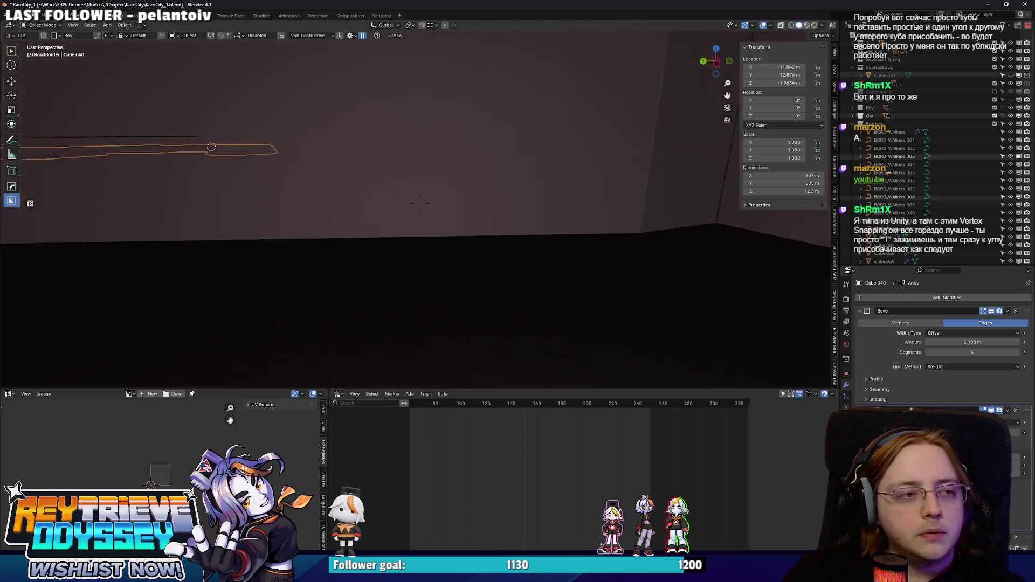
{"action": "scroll", "coordinate": [453, 210], "scroll_direction": "up", "scroll_amount": 10}
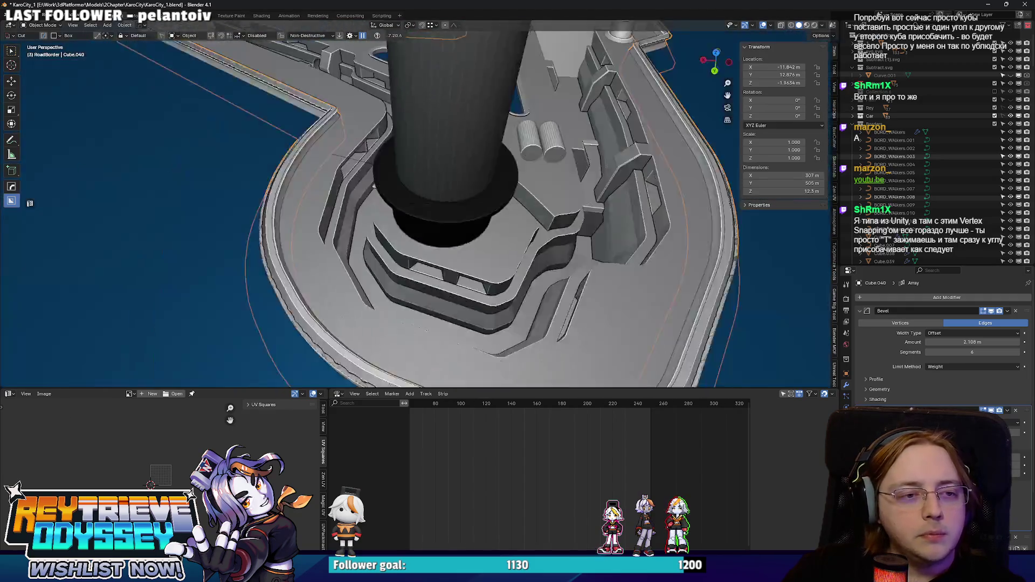
{"action": "mouse_move", "coordinate": [453, 208]}
{"action": "left_mouse_down"}
{"action": "mouse_move", "coordinate": [510, 176]}
{"action": "mouse_move", "coordinate": [454, 181]}
{"action": "left_mouse_up"}
{"action": "scroll", "coordinate": [454, 185], "scroll_direction": "down", "scroll_amount": 5}
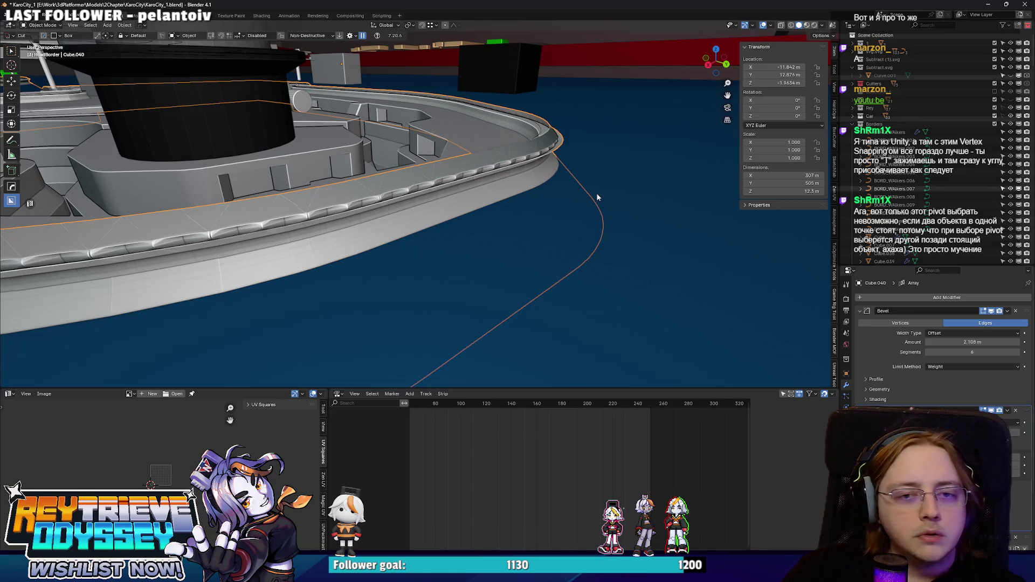
{"action": "left_click", "coordinate": [990, 410]}
{"action": "scroll", "coordinate": [991, 411], "scroll_direction": "down", "scroll_amount": 4}
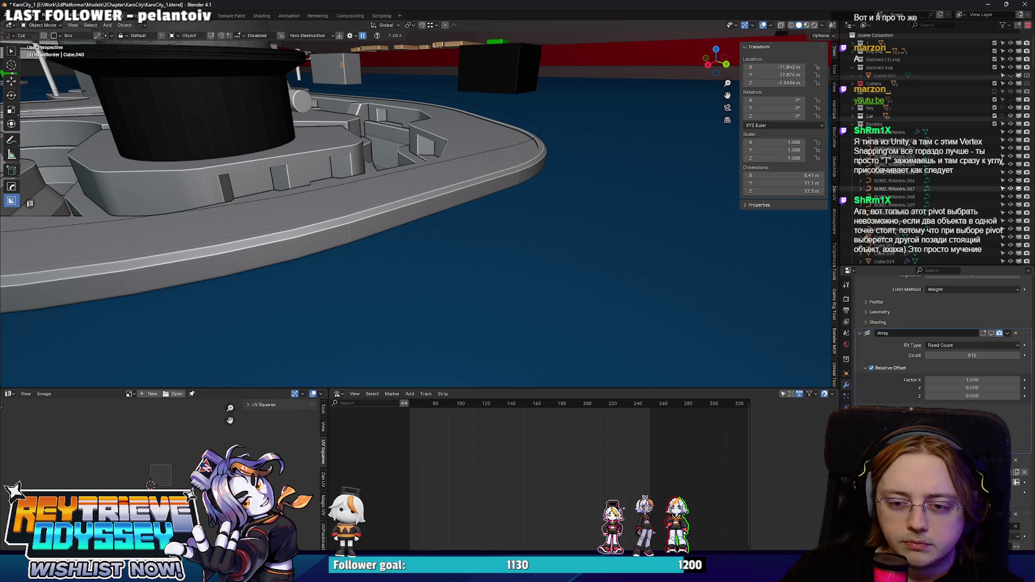
{"action": "key", "text": "KP_Decimal"}
{"action": "key", "text": "Tab"}
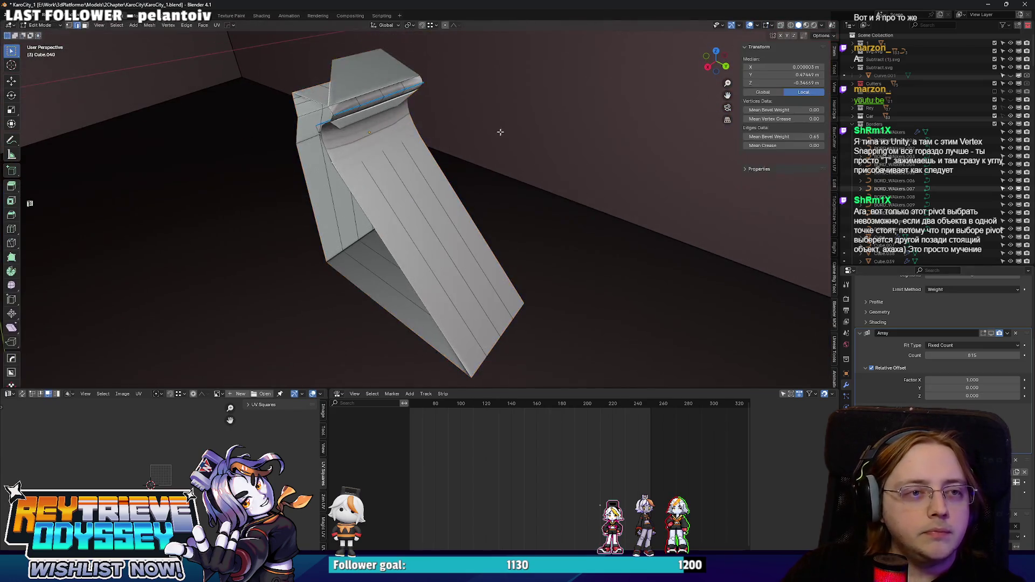
{"action": "scroll", "coordinate": [458, 137], "scroll_direction": "up", "scroll_amount": 3}
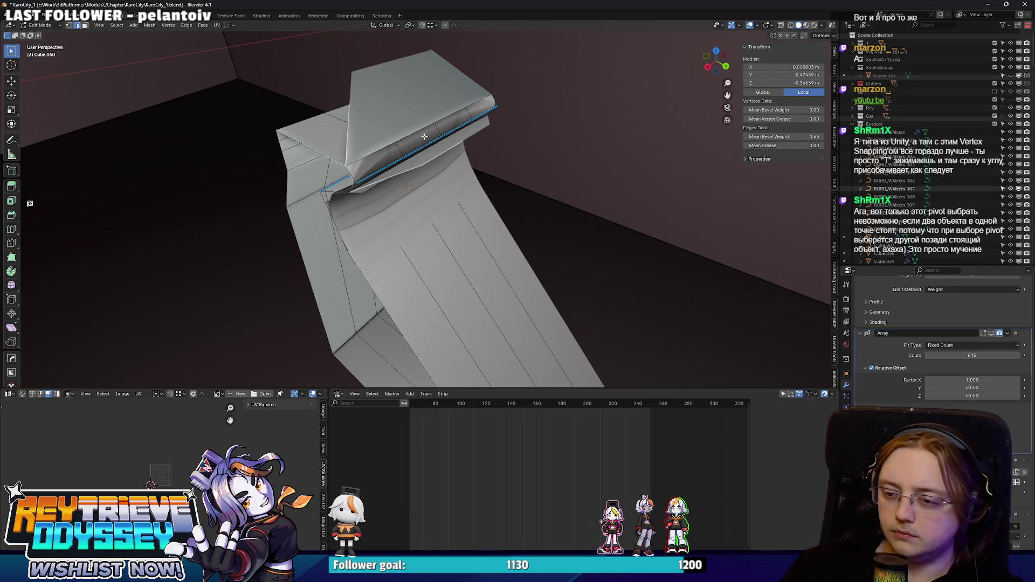
{"action": "left_click", "coordinate": [757, 25]}
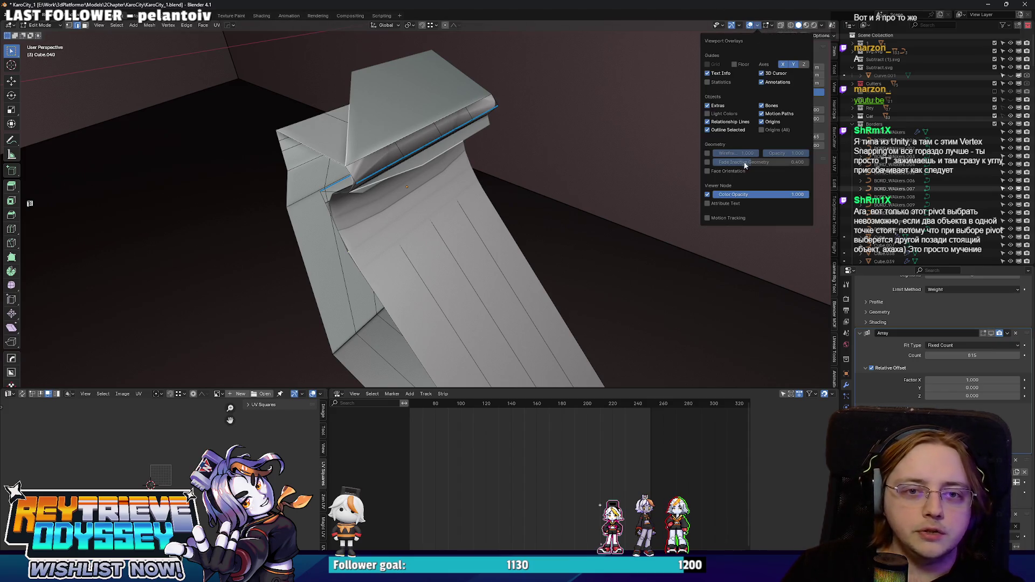
- Check the border mesh's face orientation and select the edge loops along the curb corner
{"action": "left_click", "coordinate": [707, 170]}
{"action": "mouse_move", "coordinate": [539, 162]}
{"action": "left_mouse_down"}
{"action": "mouse_move", "coordinate": [473, 131]}
{"action": "mouse_move", "coordinate": [477, 159]}
{"action": "left_mouse_up"}
{"action": "mouse_move", "coordinate": [470, 201]}
{"action": "left_mouse_down"}
{"action": "mouse_move", "coordinate": [458, 183]}
{"action": "mouse_move", "coordinate": [450, 191]}
{"action": "mouse_move", "coordinate": [475, 237]}
{"action": "left_mouse_up"}
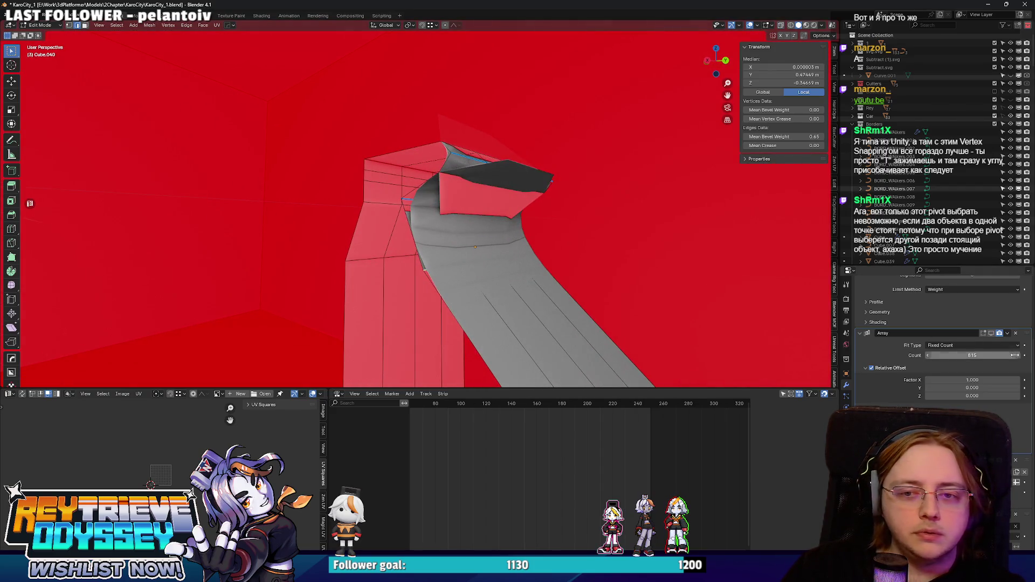
{"action": "scroll", "coordinate": [985, 358], "scroll_direction": "up", "scroll_amount": 4}
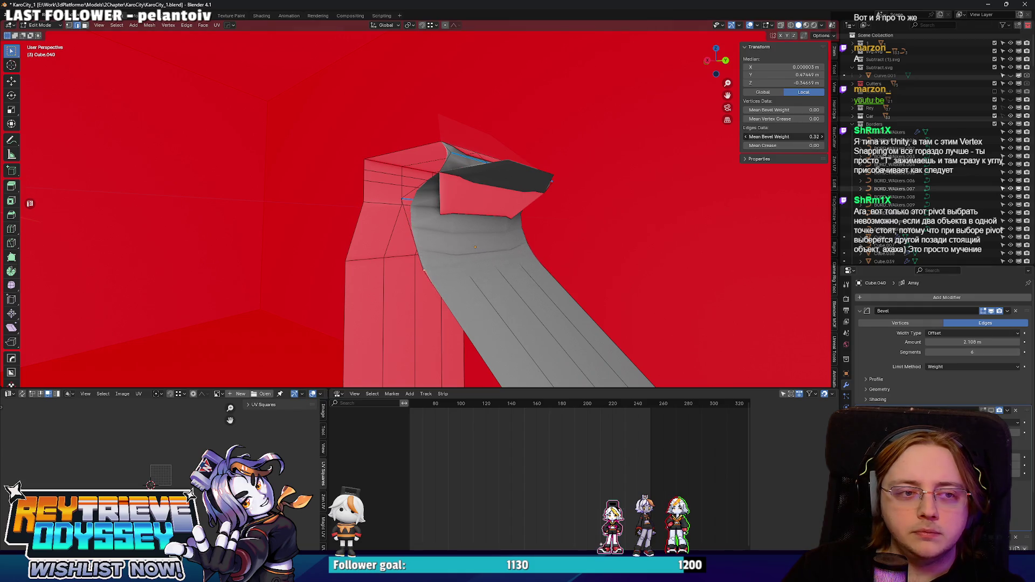
{"action": "left_click_drag", "start_coordinate": [448, 172], "coordinate": [465, 167]}
{"action": "key", "text": "alt+shift+o"}
{"action": "left_click", "coordinate": [457, 168], "text": "alt+shift"}
{"action": "left_click_drag", "start_coordinate": [388, 178], "coordinate": [455, 148]}
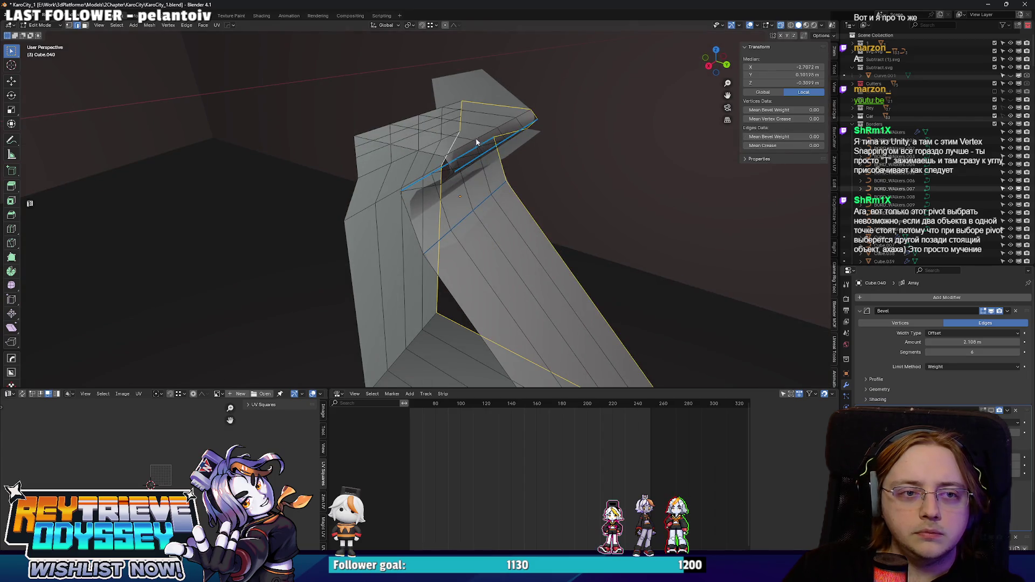
{"action": "key", "text": "alt+shift+o"}
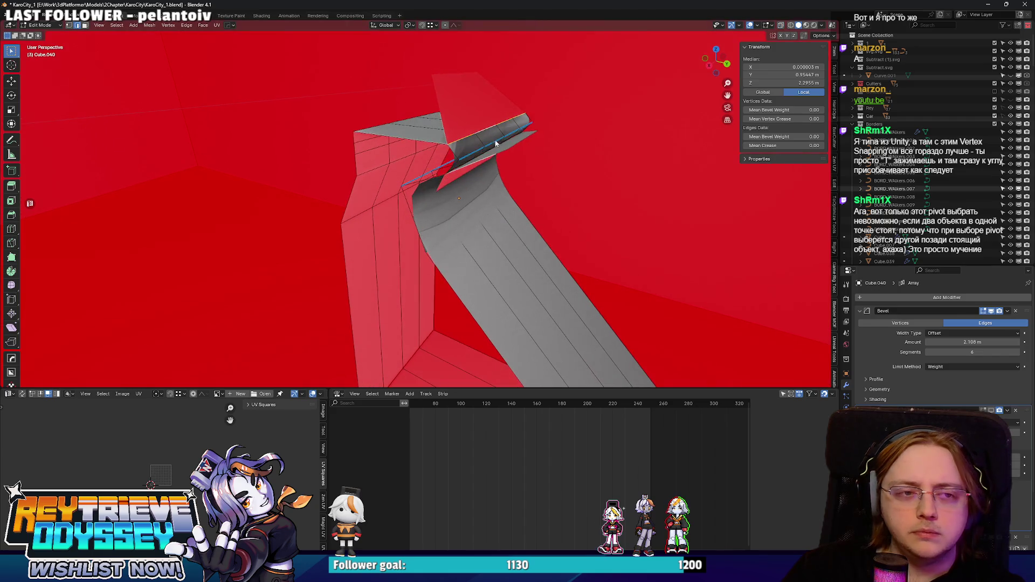
- Adjust the selected edges' Mean Bevel Weight, trying 0.19 and settling on 0.61
{"action": "key", "text": "ctrl+b"}
{"action": "key", "text": "Escape"}
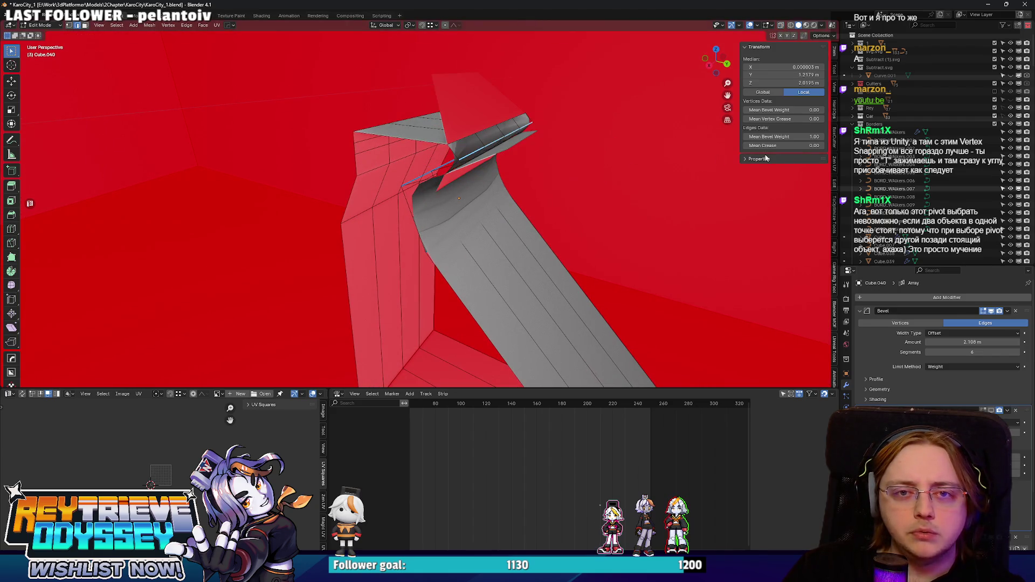
{"action": "mouse_move", "coordinate": [785, 136]}
{"action": "left_mouse_down"}
{"action": "mouse_move", "coordinate": [760, 136]}
{"action": "mouse_move", "coordinate": [781, 136]}
{"action": "left_mouse_up"}
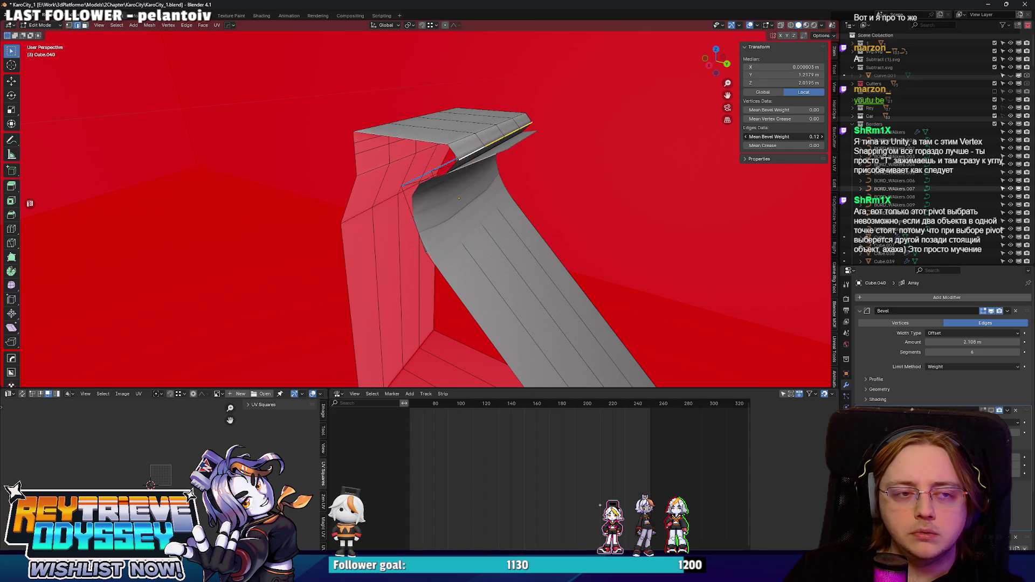
{"action": "left_click_drag", "start_coordinate": [509, 164], "coordinate": [490, 163]}
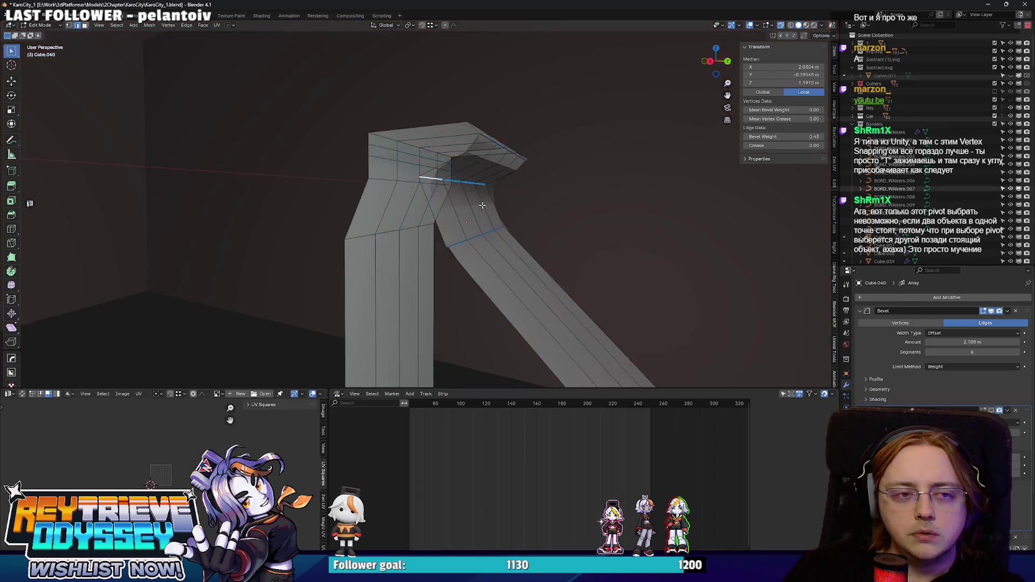
{"action": "key", "text": "a"}
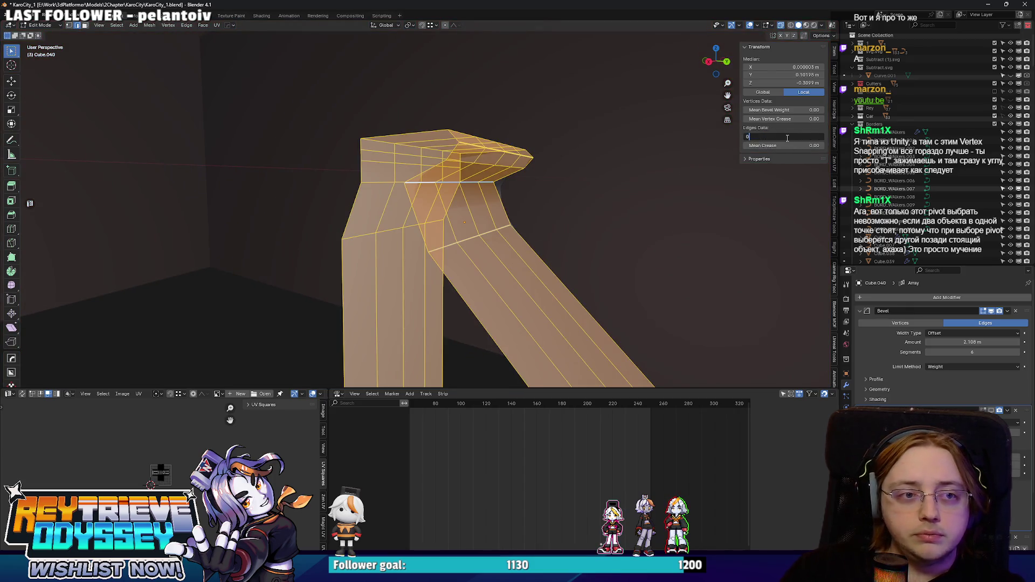
{"action": "key", "text": "Escape"}
{"action": "key", "text": "ctrl+z"}
{"action": "left_click", "coordinate": [821, 137]}
- Lower the top vertices along Z and try an edge-loop slide across the strip, then undo it
{"action": "key", "text": "g"}
{"action": "key", "text": "z"}
{"action": "left_click", "coordinate": [471, 163]}
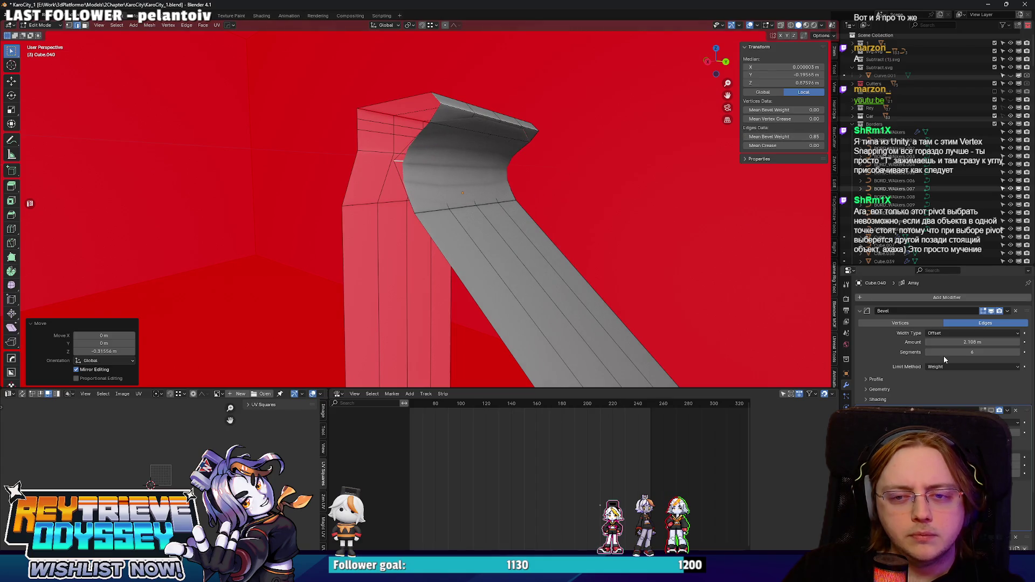
{"action": "left_click", "coordinate": [470, 215], "text": "alt"}
{"action": "key", "text": "g"}
{"action": "key", "text": "g"}
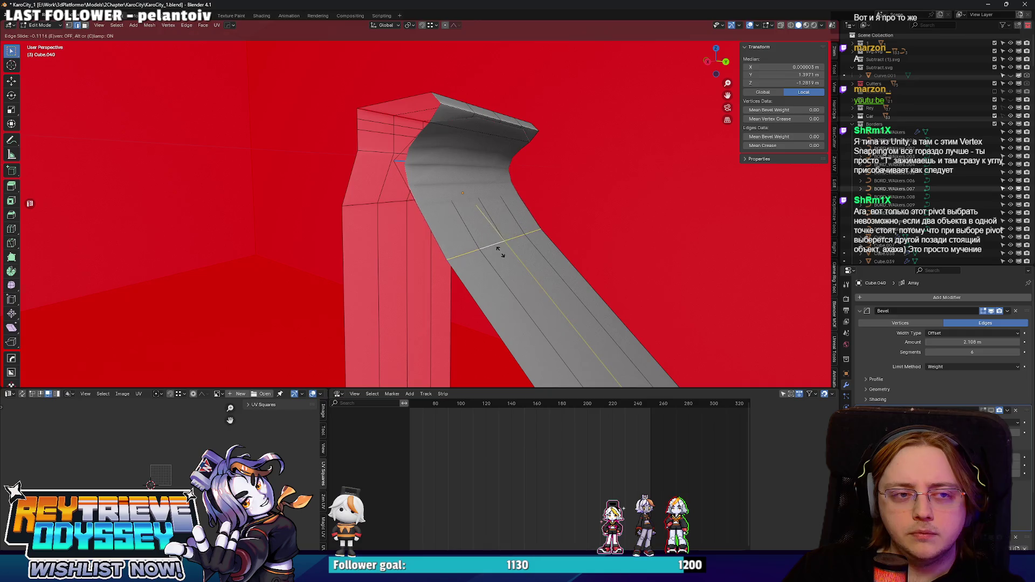
{"action": "left_click", "coordinate": [499, 251]}
{"action": "key", "text": "ctrl+z"}
{"action": "key", "text": "ctrl+z"}
- Move the selected vertices along Y, then lower them along Z
{"action": "key", "text": "g"}
{"action": "key", "text": "y"}
{"action": "left_click", "coordinate": [408, 164]}
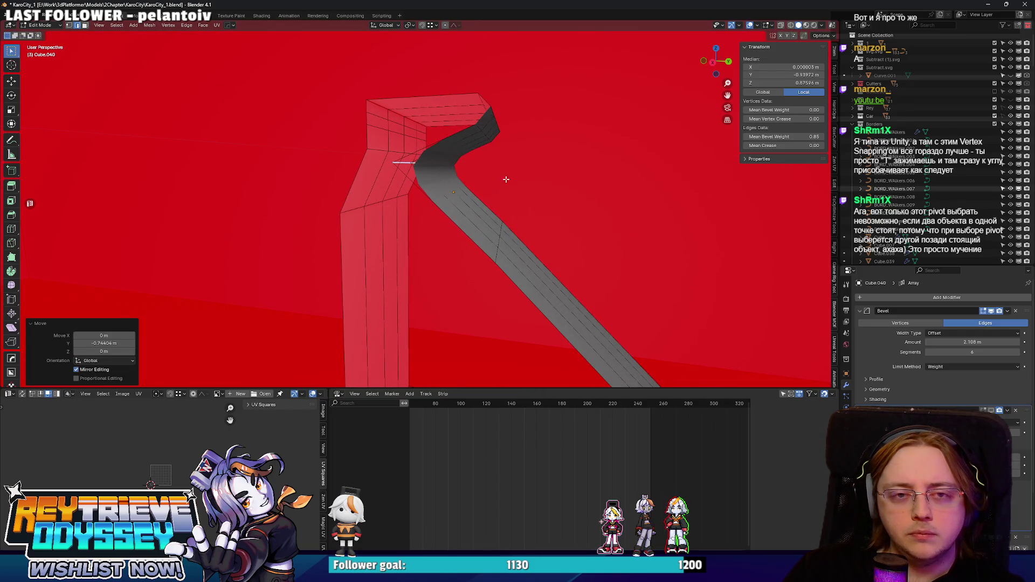
{"action": "key", "text": "g"}
{"action": "key", "text": "z"}
{"action": "left_click", "coordinate": [502, 180]}
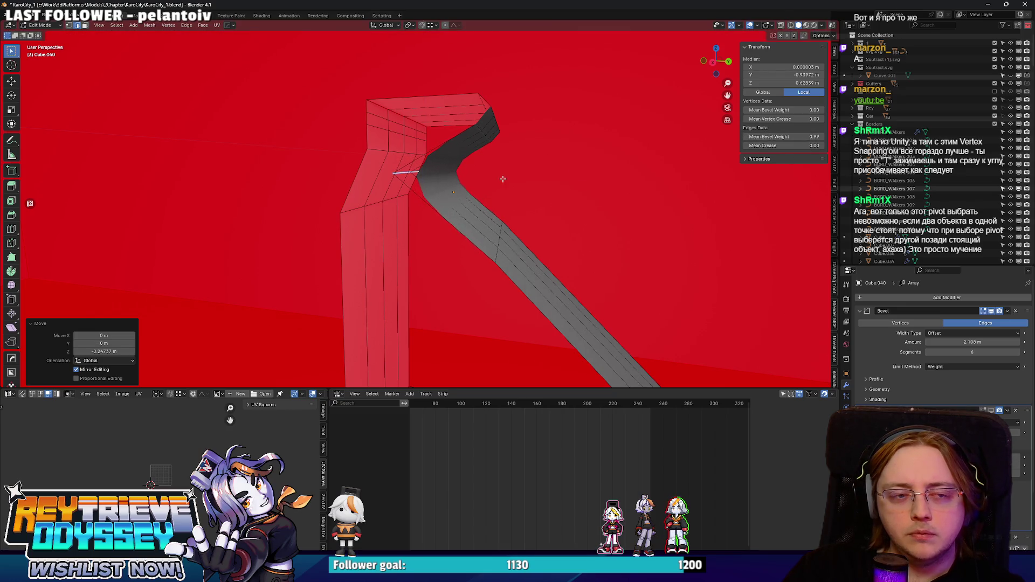
- Slide the strip's edge loop and the top-face loop, lowering the selection along Z between slides
{"action": "left_click", "coordinate": [495, 241], "text": "alt"}
{"action": "key", "text": "g"}
{"action": "key", "text": "g"}
{"action": "left_click", "coordinate": [516, 270]}
{"action": "key", "text": "g"}
{"action": "key", "text": "z"}
{"action": "left_click", "coordinate": [501, 258]}
{"action": "key", "text": "g"}
{"action": "key", "text": "g"}
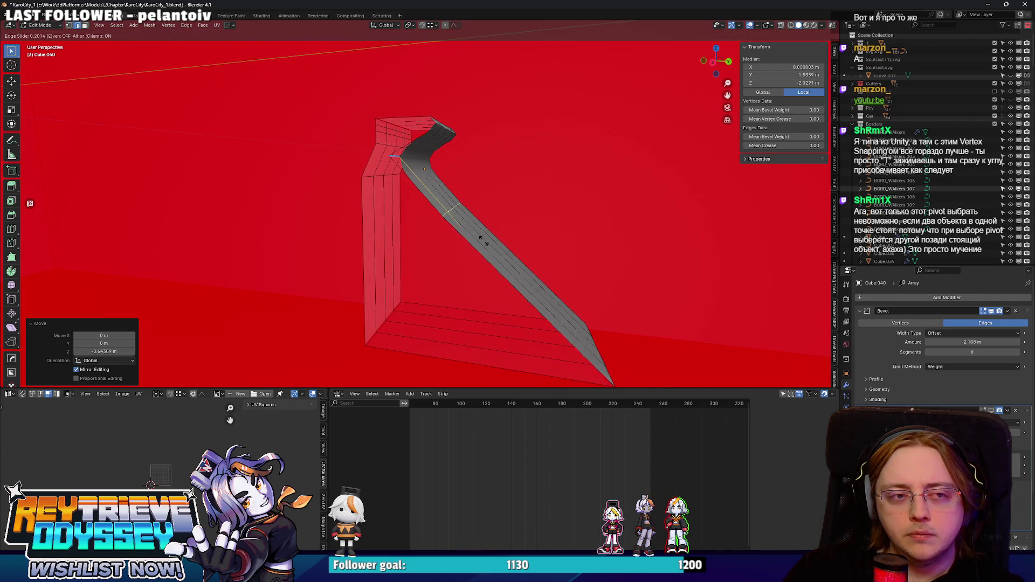
{"action": "left_click", "coordinate": [484, 241]}
{"action": "scroll", "coordinate": [451, 154], "scroll_direction": "up", "scroll_amount": 4}
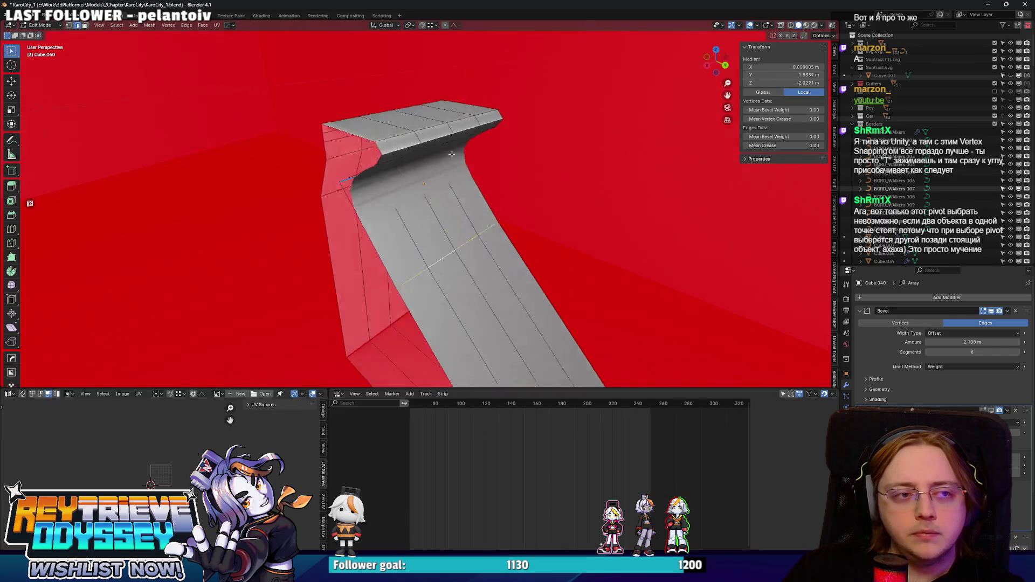
{"action": "left_click", "coordinate": [401, 141], "text": "alt"}
{"action": "key", "text": "g"}
{"action": "key", "text": "g"}
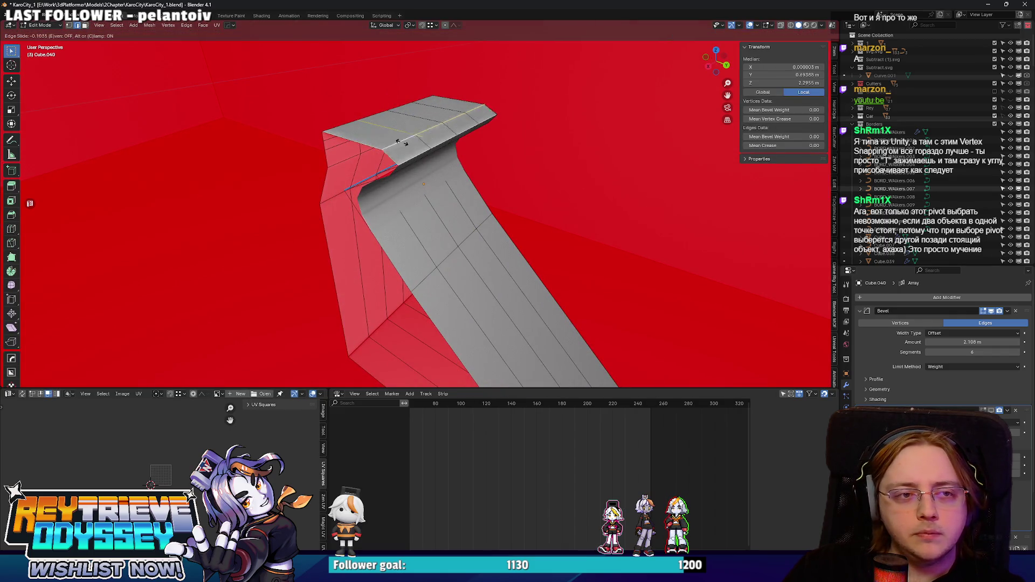
{"action": "left_click", "coordinate": [415, 147]}
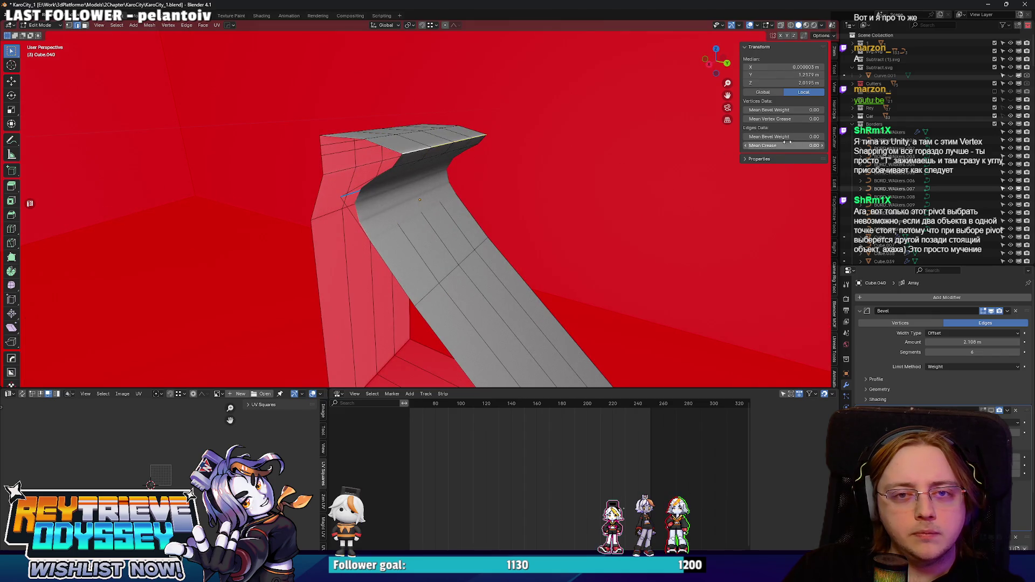
- Raise the edges' bevel weight to 0.45, slide and lower the top edges, then exit Edit Mode
{"action": "left_click_drag", "start_coordinate": [790, 140], "coordinate": [819, 140]}
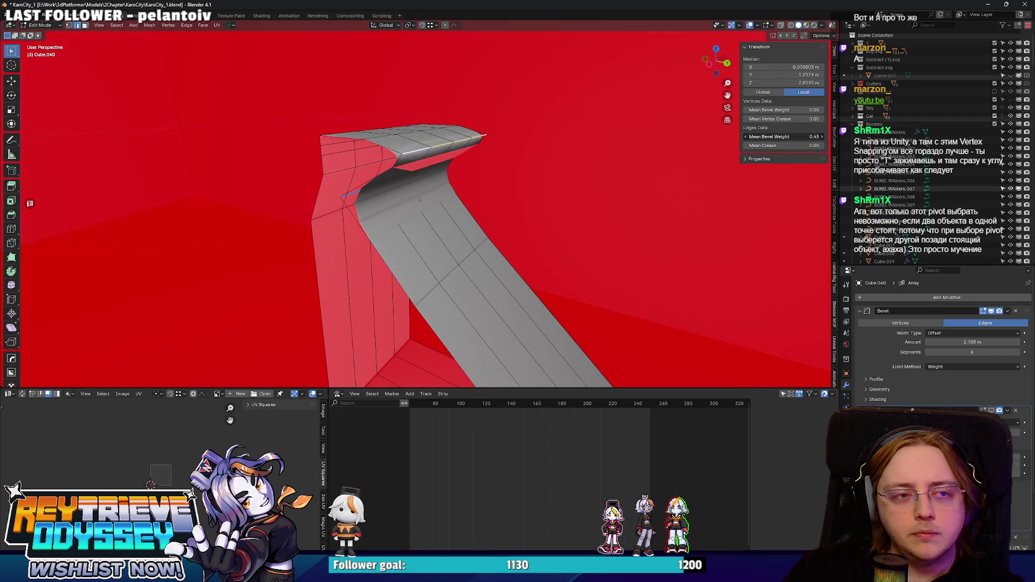
{"action": "scroll", "coordinate": [360, 135], "scroll_direction": "up", "scroll_amount": 3}
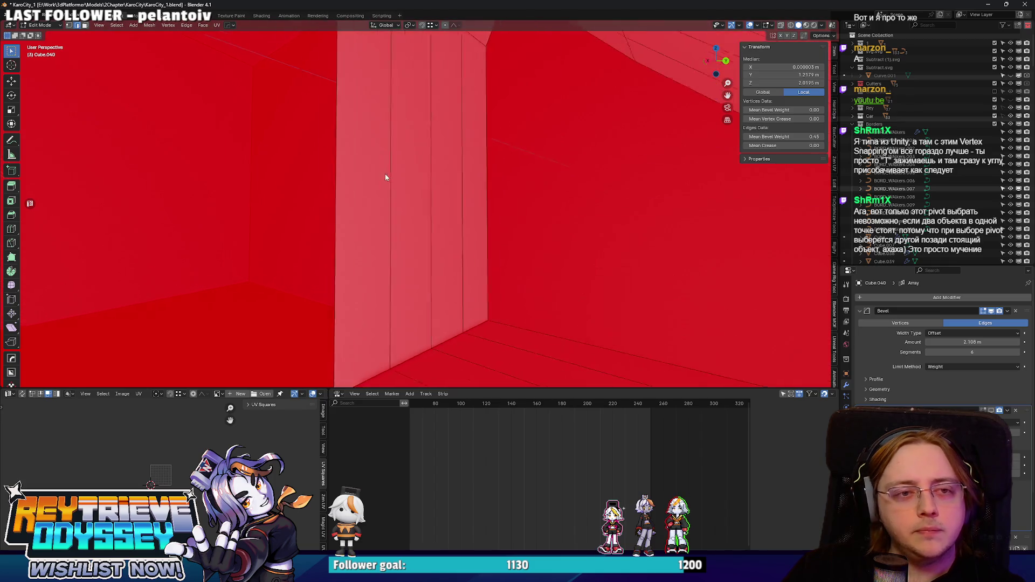
{"action": "key", "text": "g"}
{"action": "key", "text": "g"}
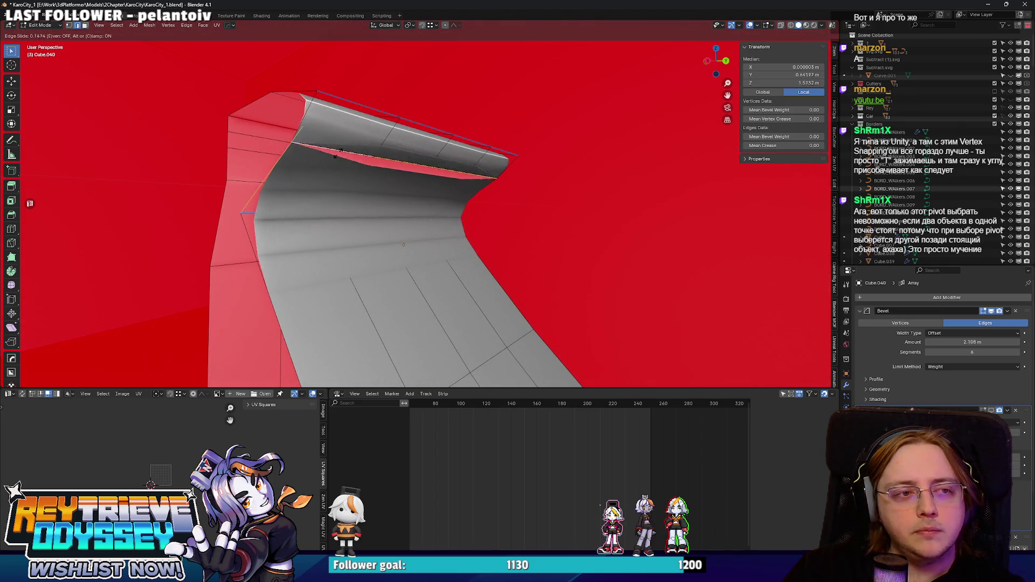
{"action": "left_click", "coordinate": [330, 169]}
{"action": "left_click", "coordinate": [291, 213]}
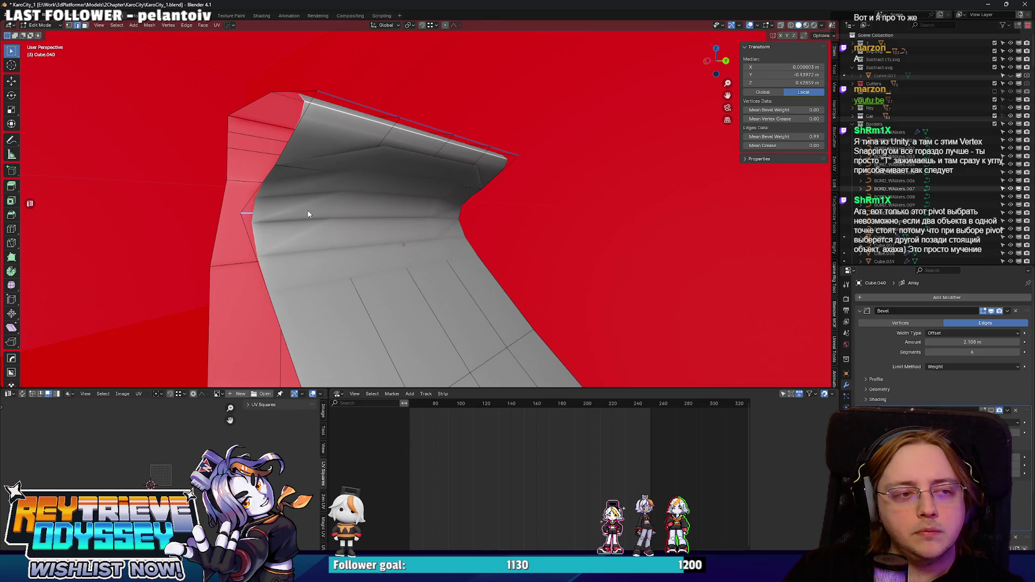
{"action": "scroll", "coordinate": [323, 231], "scroll_direction": "down", "scroll_amount": 3}
{"action": "key", "text": "g"}
{"action": "key", "text": "z"}
{"action": "left_click", "coordinate": [358, 240]}
{"action": "mouse_move", "coordinate": [317, 226]}
{"action": "left_mouse_down"}
{"action": "mouse_move", "coordinate": [264, 237]}
{"action": "mouse_move", "coordinate": [405, 187]}
{"action": "left_mouse_up"}
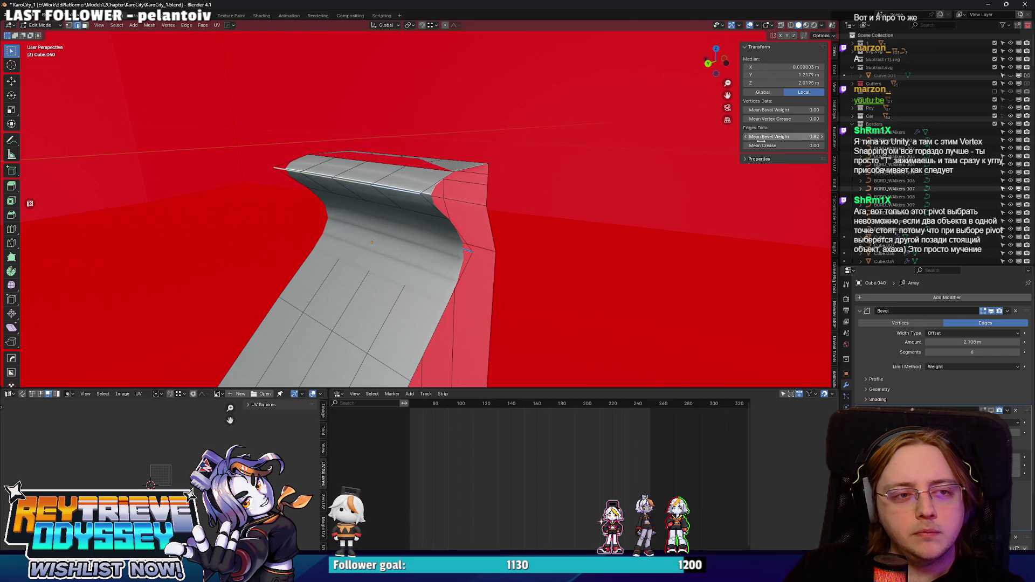
{"action": "left_click_drag", "start_coordinate": [410, 172], "coordinate": [372, 179]}
{"action": "right_click", "coordinate": [409, 186]}
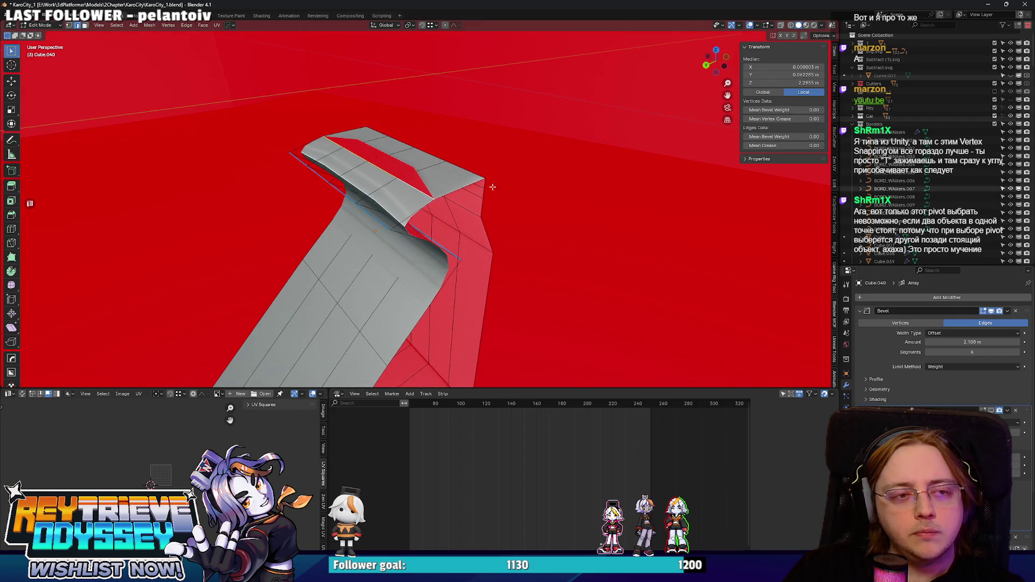
{"action": "key", "text": "Tab"}
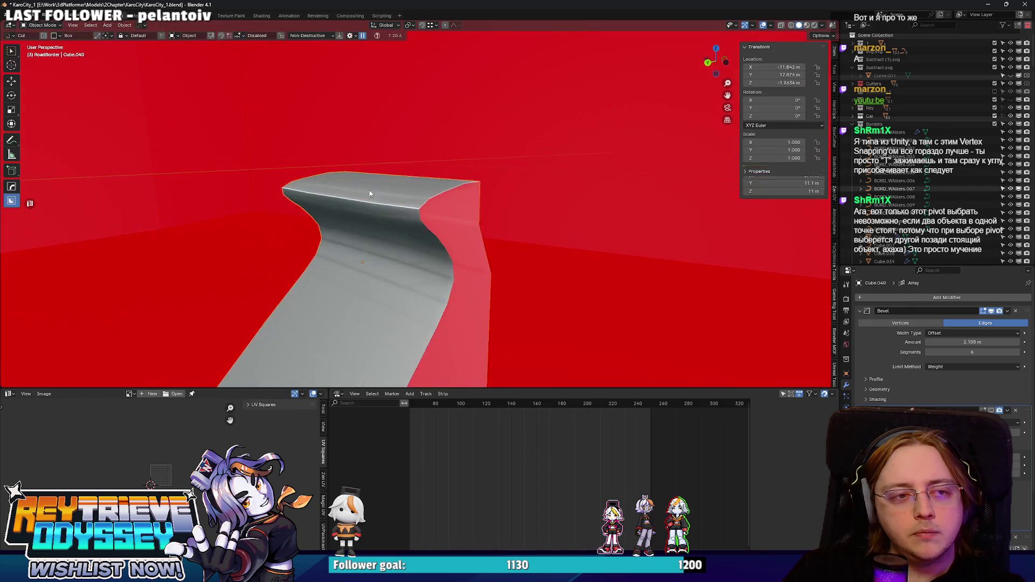
- Raise the Bevel modifier segments from 6 to 7 and return to Edit Mode
{"action": "left_click", "coordinate": [1019, 352]}
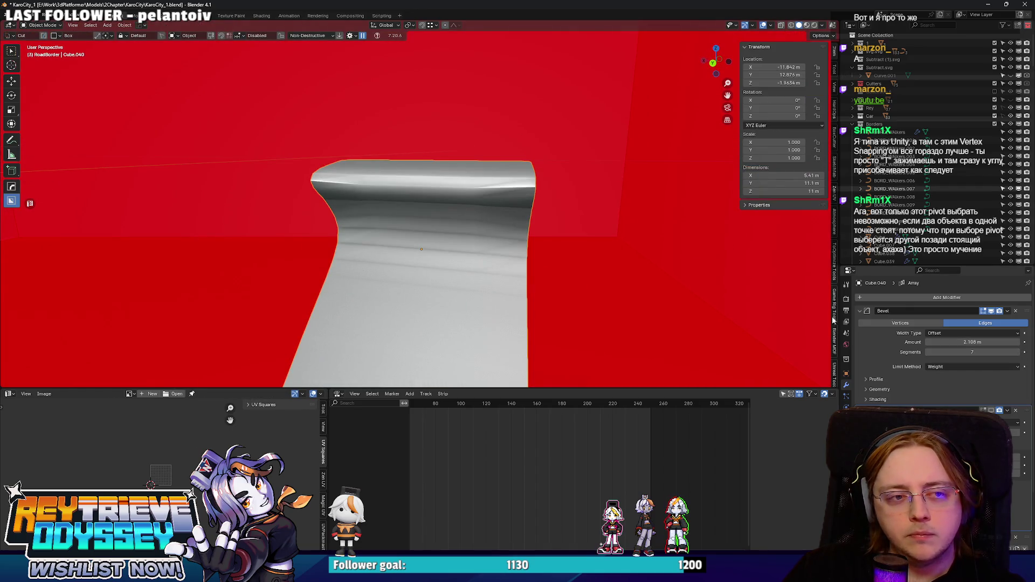
{"action": "key", "text": "Tab"}
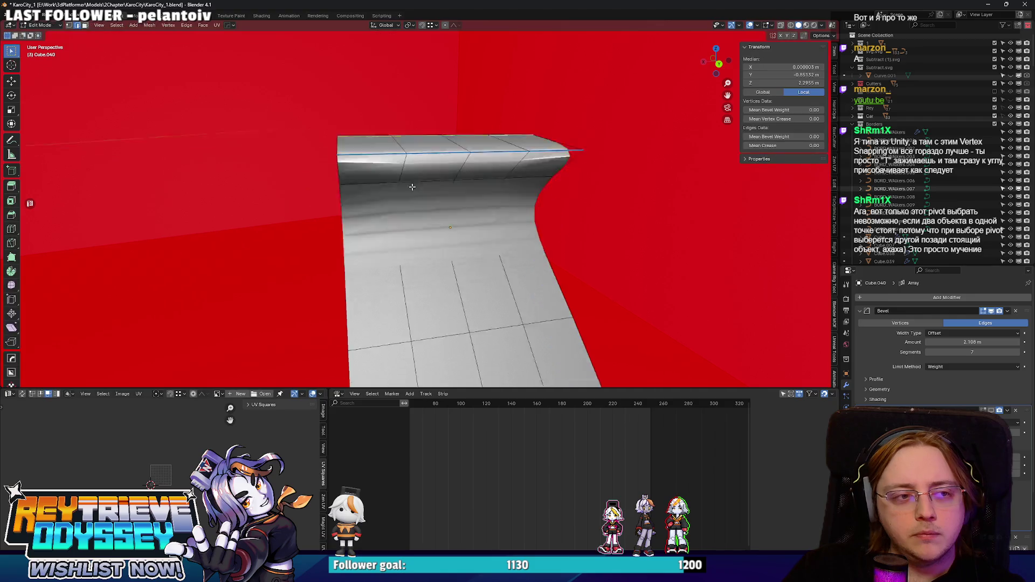
{"action": "mouse_move", "coordinate": [384, 185]}
{"action": "left_mouse_down"}
{"action": "mouse_move", "coordinate": [491, 186]}
{"action": "mouse_move", "coordinate": [419, 175]}
{"action": "left_mouse_up"}
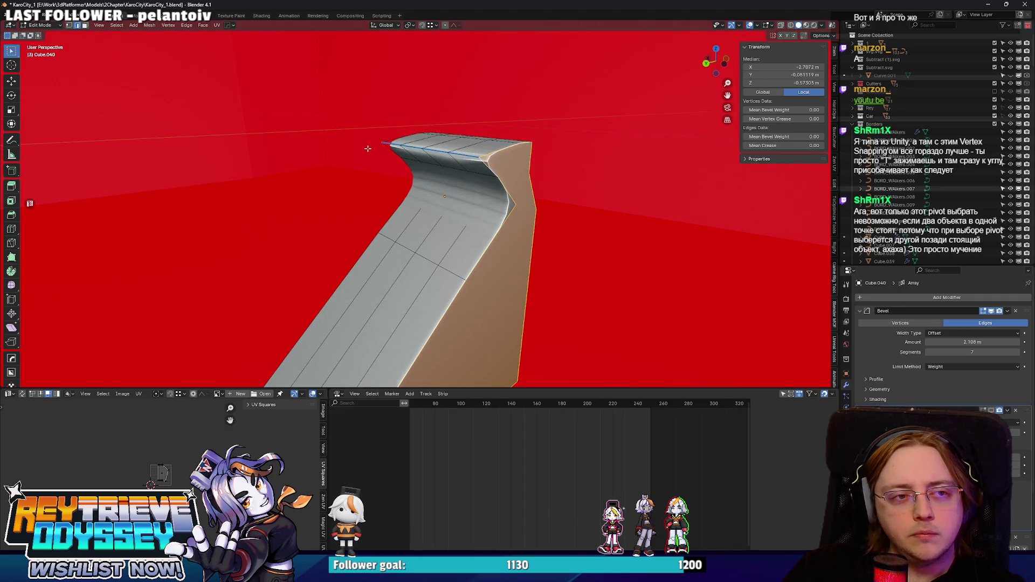
{"action": "left_click_drag", "start_coordinate": [367, 148], "coordinate": [455, 164]}
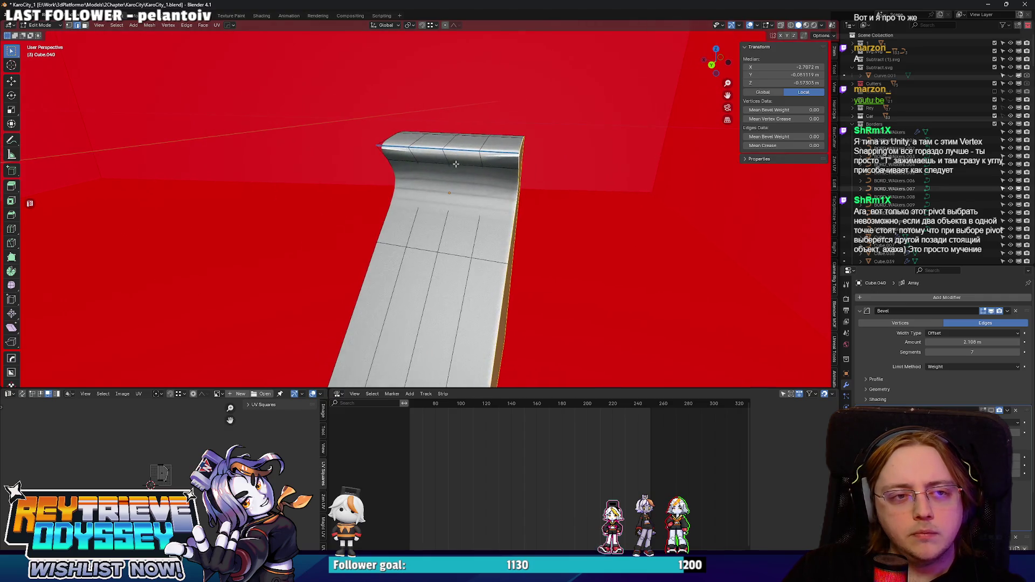
- Turn off the Face Orientation overlay in the Viewport Overlays popover
{"action": "left_click", "coordinate": [757, 25]}
{"action": "left_click", "coordinate": [714, 171]}
{"action": "mouse_move", "coordinate": [539, 177]}
{"action": "left_mouse_down"}
{"action": "mouse_move", "coordinate": [453, 169]}
{"action": "mouse_move", "coordinate": [485, 182]}
{"action": "left_mouse_up"}
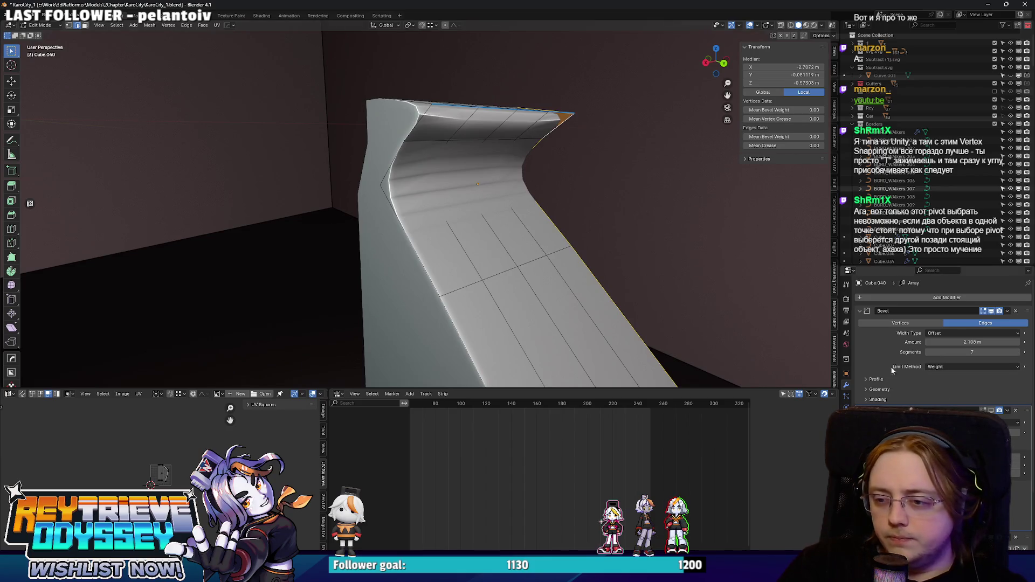
- Move the current selection along the Y axis
{"action": "mouse_move", "coordinate": [414, 221]}
{"action": "left_mouse_down"}
{"action": "mouse_move", "coordinate": [492, 215]}
{"action": "mouse_move", "coordinate": [418, 223]}
{"action": "mouse_move", "coordinate": [440, 166]}
{"action": "mouse_move", "coordinate": [462, 155]}
{"action": "mouse_move", "coordinate": [443, 140]}
{"action": "left_mouse_up"}
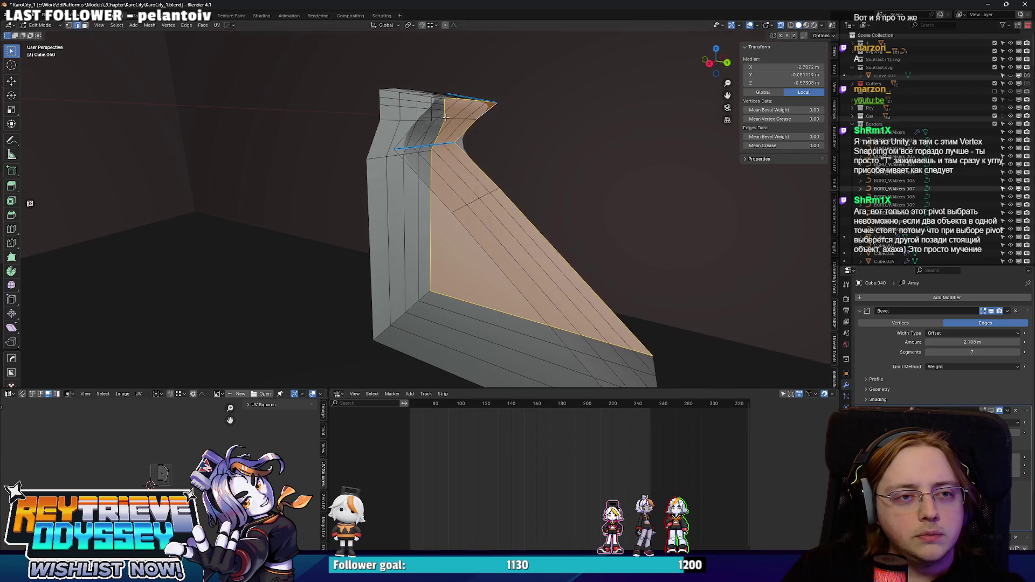
{"action": "key", "text": "g"}
{"action": "key", "text": "y"}
{"action": "left_click", "coordinate": [462, 125]}
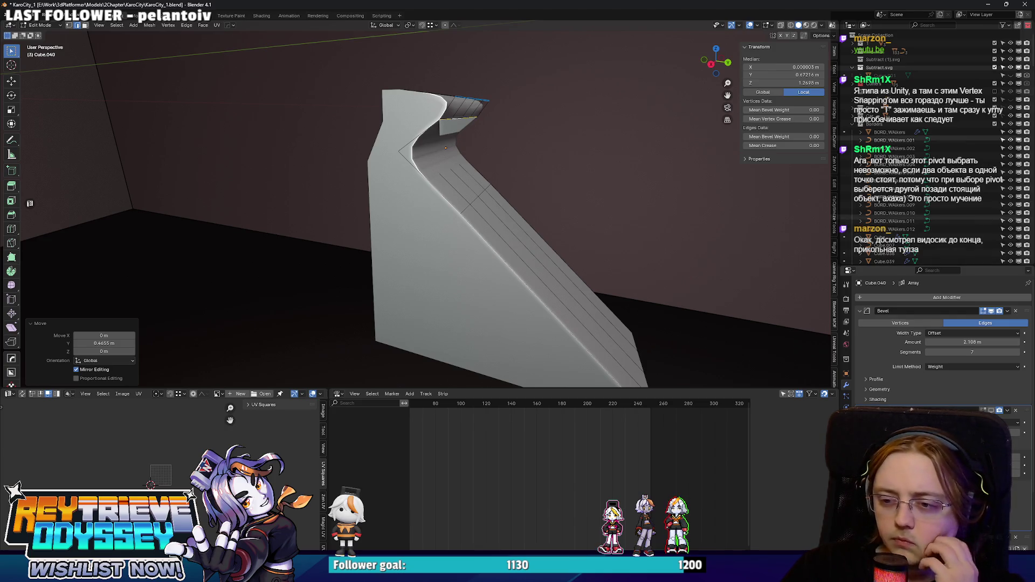
- Delete a face from the profile and dissolve an edge loop
{"action": "mouse_move", "coordinate": [445, 325]}
{"action": "left_mouse_down"}
{"action": "mouse_move", "coordinate": [487, 214]}
{"action": "mouse_move", "coordinate": [499, 235]}
{"action": "left_mouse_up"}
{"action": "left_click", "coordinate": [501, 236]}
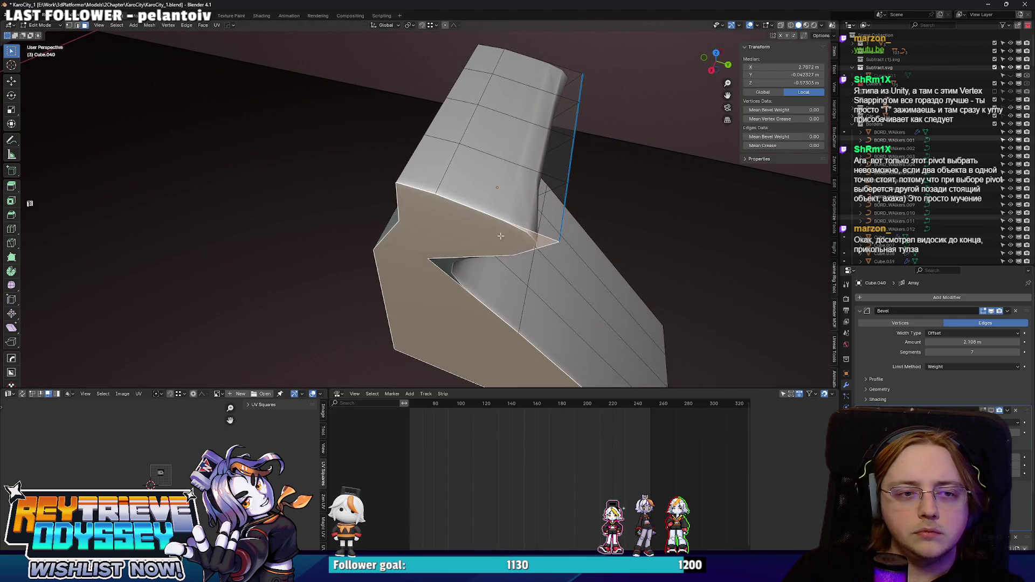
{"action": "key", "text": "x"}
{"action": "left_click", "coordinate": [516, 205]}
{"action": "mouse_move", "coordinate": [516, 206]}
{"action": "left_mouse_down"}
{"action": "mouse_move", "coordinate": [470, 217]}
{"action": "mouse_move", "coordinate": [558, 148]}
{"action": "mouse_move", "coordinate": [595, 85]}
{"action": "mouse_move", "coordinate": [485, 161]}
{"action": "left_mouse_up"}
{"action": "left_click", "coordinate": [558, 149], "text": "alt"}
{"action": "key", "text": "ctrl+x"}
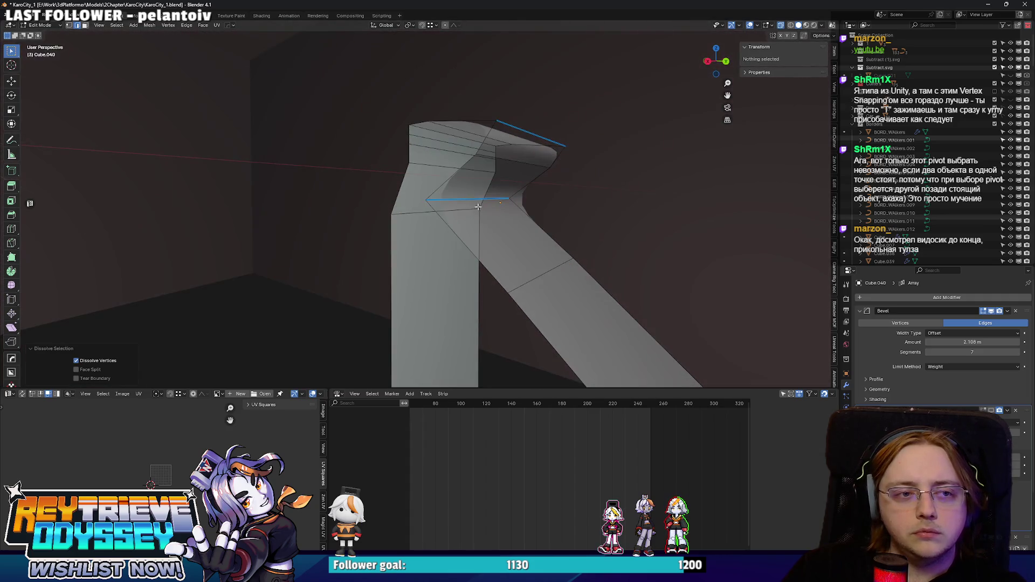
- Raise one lip loop about 0.39 m along Z and move another 0.42 m along Y
{"action": "left_click", "coordinate": [453, 190], "text": "alt"}
{"action": "key", "text": "g"}
{"action": "key", "text": "z"}
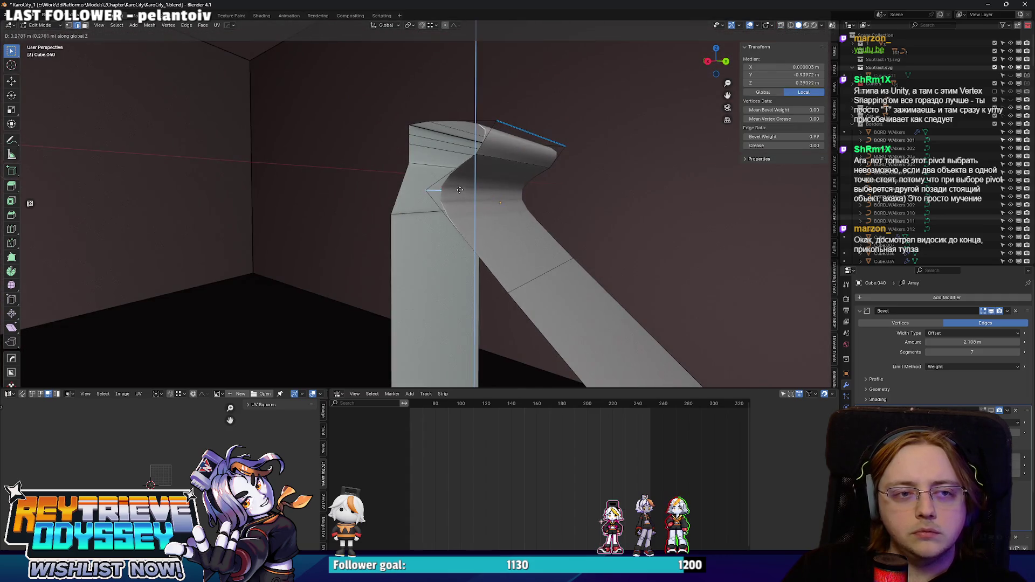
{"action": "left_click", "coordinate": [460, 188]}
{"action": "left_click", "coordinate": [491, 164], "text": "alt"}
{"action": "left_click_drag", "start_coordinate": [491, 164], "coordinate": [522, 170]}
{"action": "key", "text": "g"}
{"action": "key", "text": "z"}
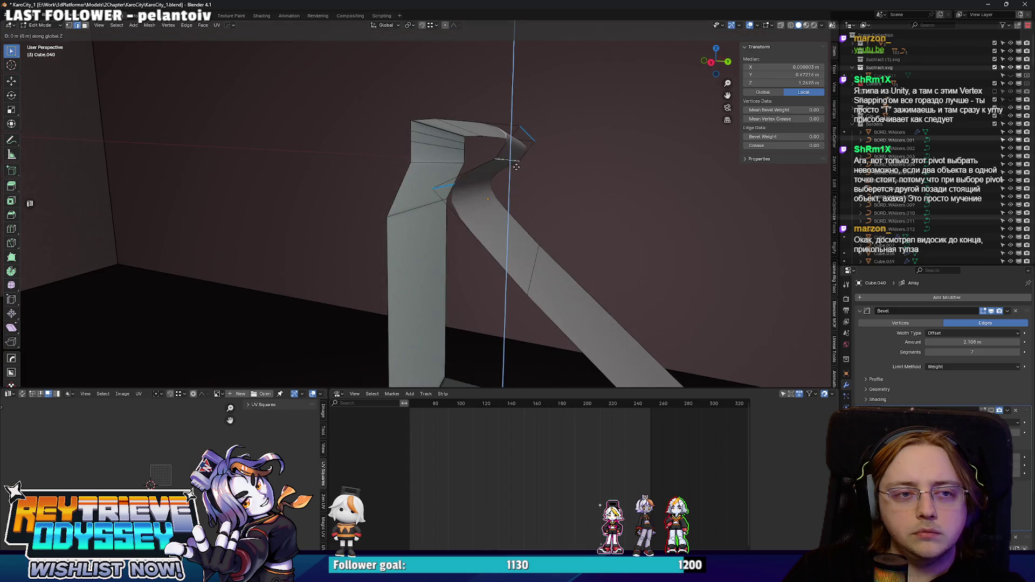
{"action": "key", "text": "y"}
{"action": "left_click", "coordinate": [530, 173]}
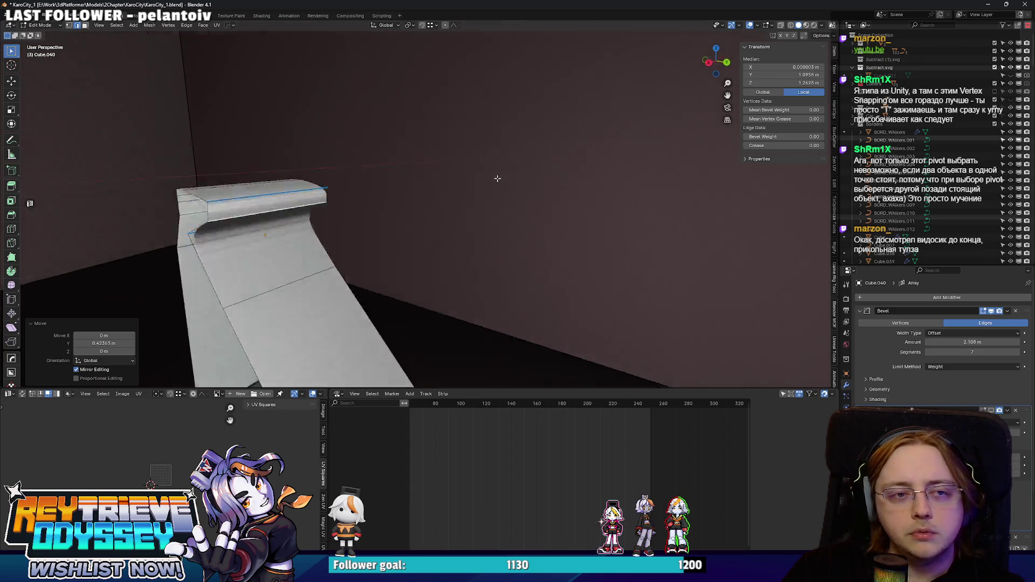
- Extend the top lip loop about 1.47 m along Y
{"action": "left_click_drag", "start_coordinate": [520, 193], "coordinate": [571, 172]}
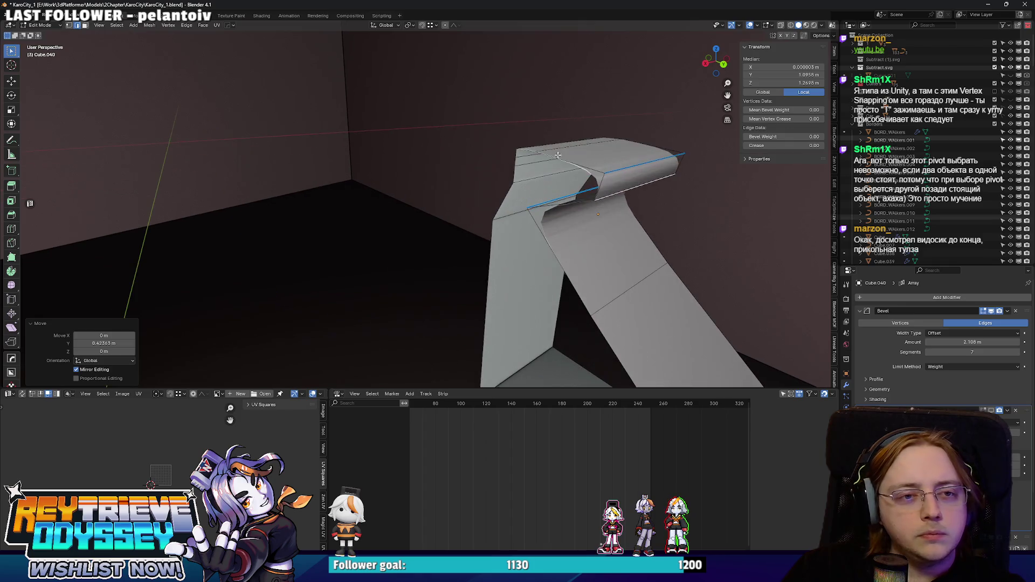
{"action": "key", "text": "g"}
{"action": "key", "text": "y"}
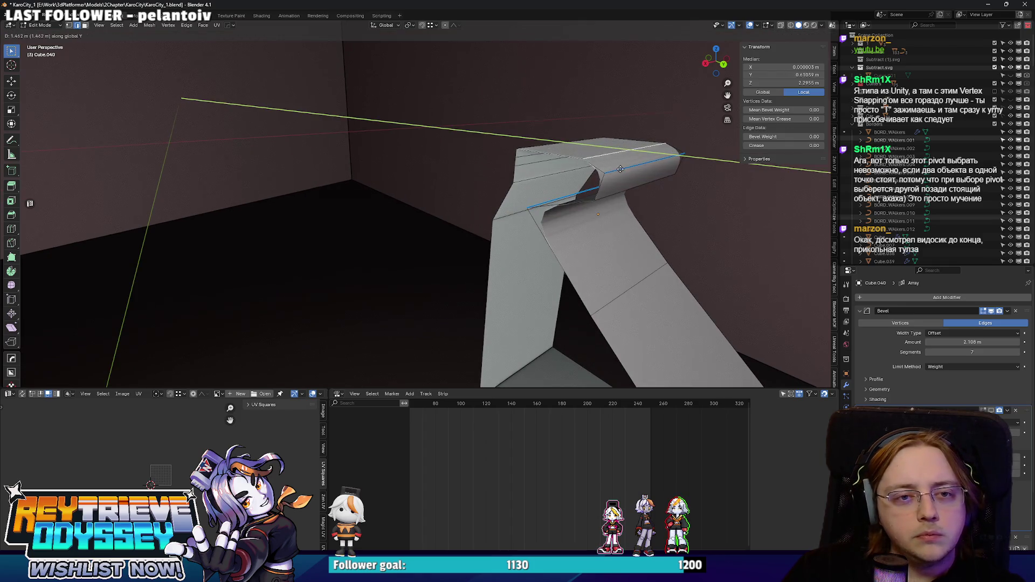
{"action": "left_click", "coordinate": [621, 169]}
- Add a centred loop cut across the profile
{"action": "left_click_drag", "start_coordinate": [620, 170], "coordinate": [557, 177]}
{"action": "mouse_move", "coordinate": [586, 201]}
{"action": "left_mouse_down"}
{"action": "mouse_move", "coordinate": [536, 173]}
{"action": "mouse_move", "coordinate": [547, 181]}
{"action": "mouse_move", "coordinate": [531, 186]}
{"action": "left_mouse_up"}
{"action": "left_click", "coordinate": [555, 187]}
{"action": "right_click", "coordinate": [548, 183]}
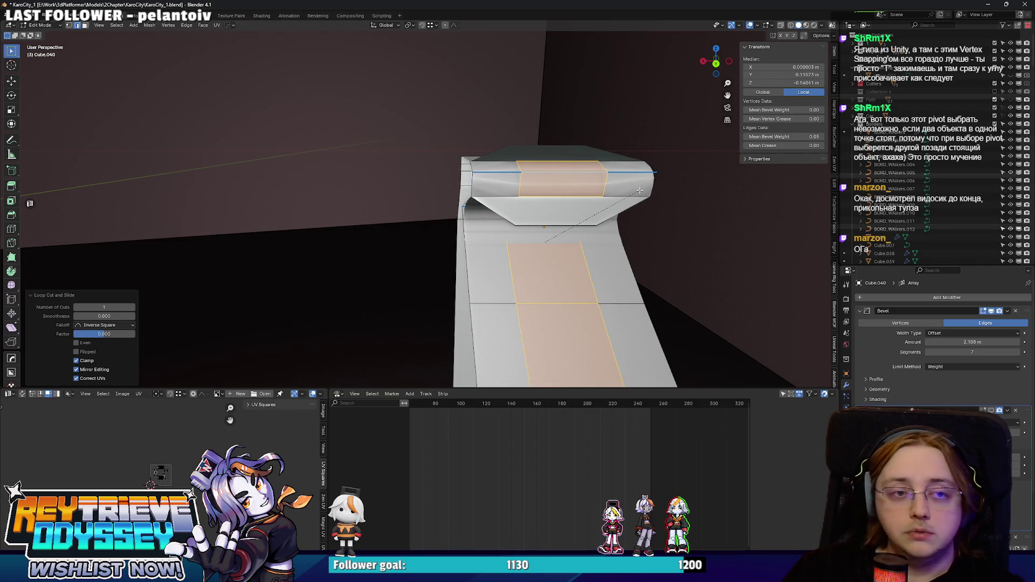
- Scale the whole profile along X to narrow it to 1.86 m, then exit Edit Mode
{"action": "left_click", "coordinate": [561, 173]}
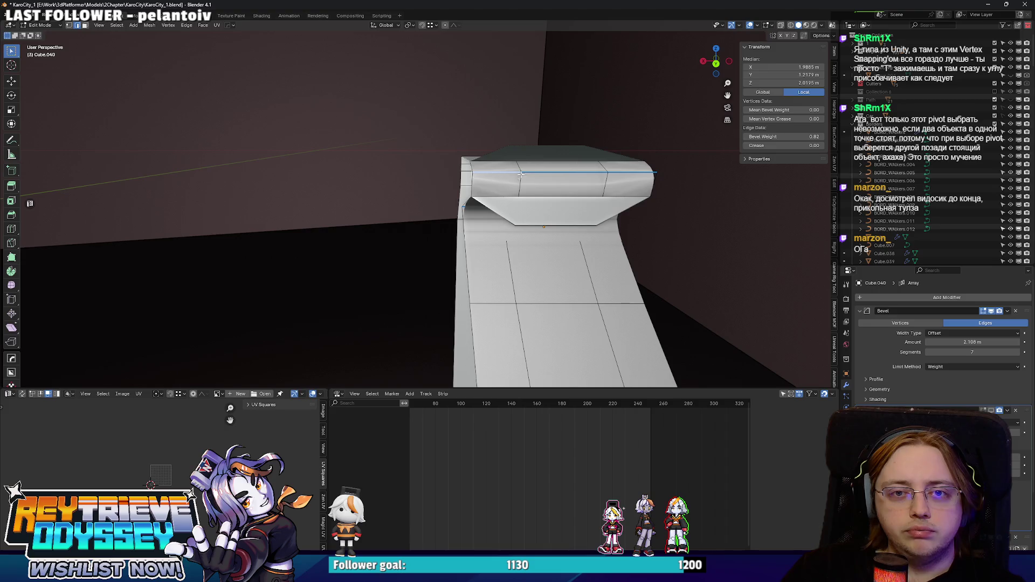
{"action": "left_click_drag", "start_coordinate": [541, 176], "coordinate": [547, 182]}
{"action": "key", "text": "a"}
{"action": "key", "text": "s"}
{"action": "key", "text": "x"}
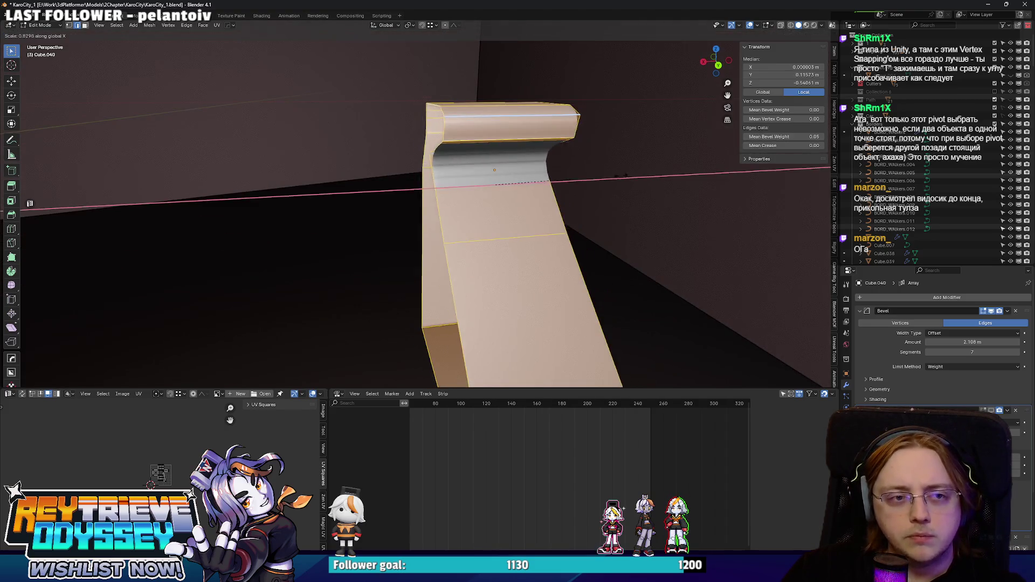
{"action": "key", "text": "Return"}
{"action": "key", "text": "Tab"}
{"action": "left_click_drag", "start_coordinate": [442, 145], "coordinate": [507, 181]}
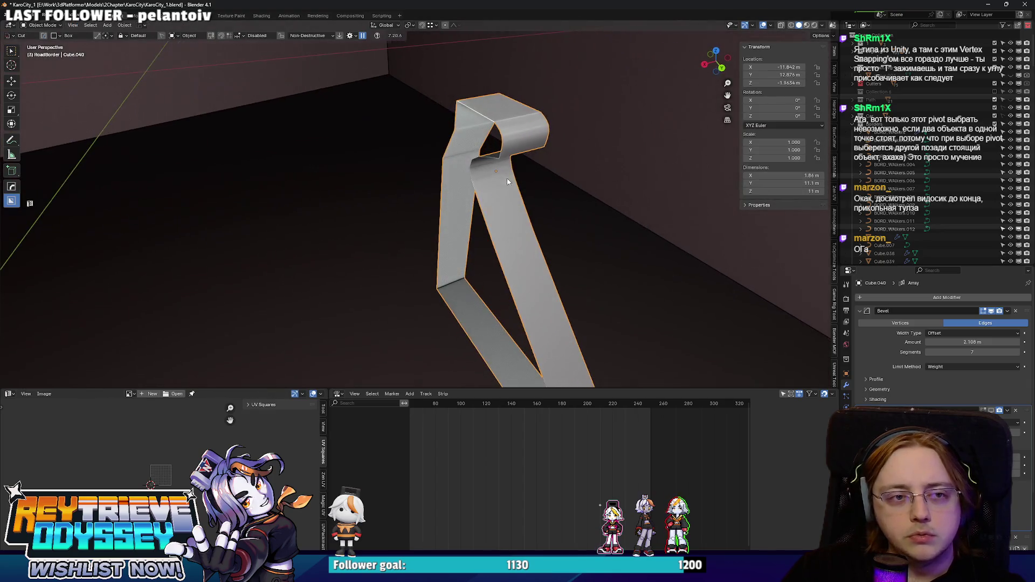
- Enable the Array modifier and raise its Count to about 912
{"action": "left_click", "coordinate": [991, 410]}
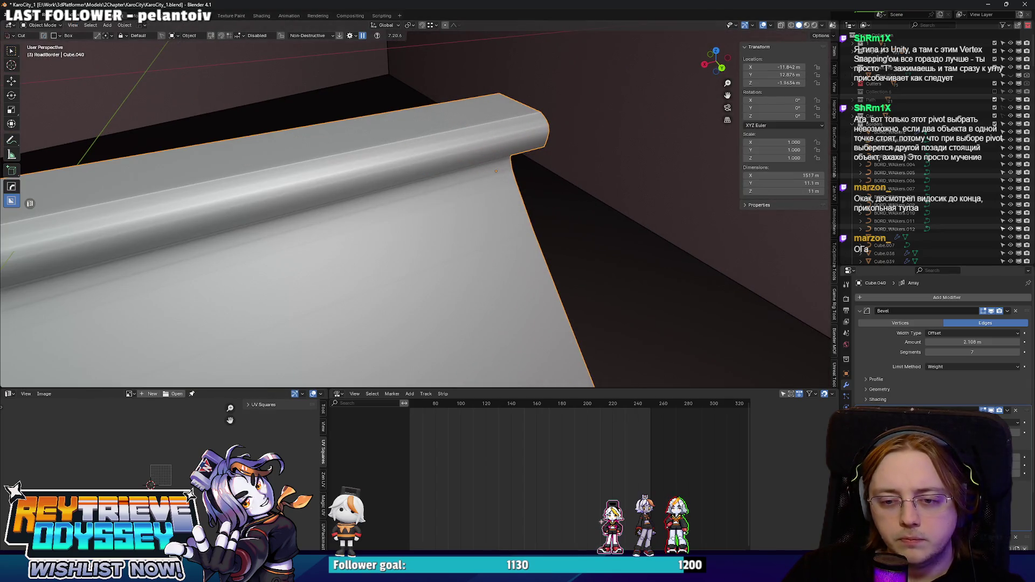
{"action": "scroll", "coordinate": [943, 324], "scroll_direction": "down", "scroll_amount": 3}
{"action": "scroll", "coordinate": [570, 264], "scroll_direction": "down", "scroll_amount": 8}
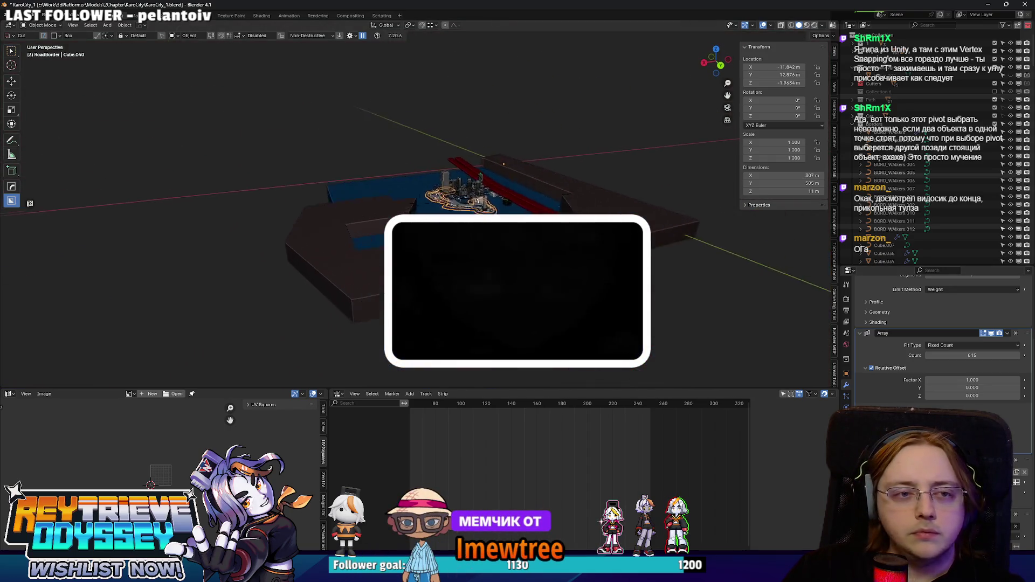
{"action": "scroll", "coordinate": [377, 205], "scroll_direction": "up", "scroll_amount": 10}
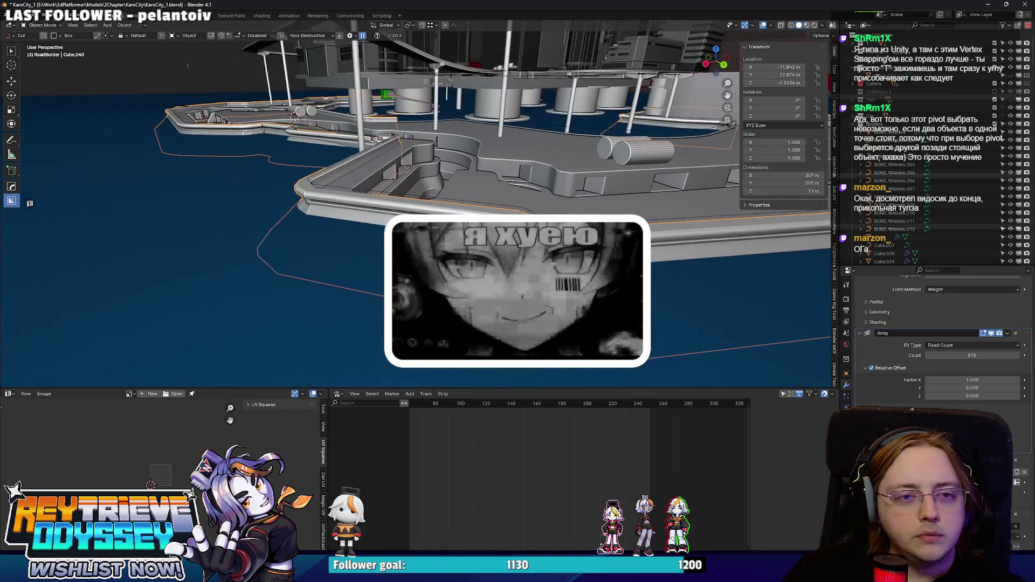
{"action": "scroll", "coordinate": [187, 66], "scroll_direction": "up", "scroll_amount": 6}
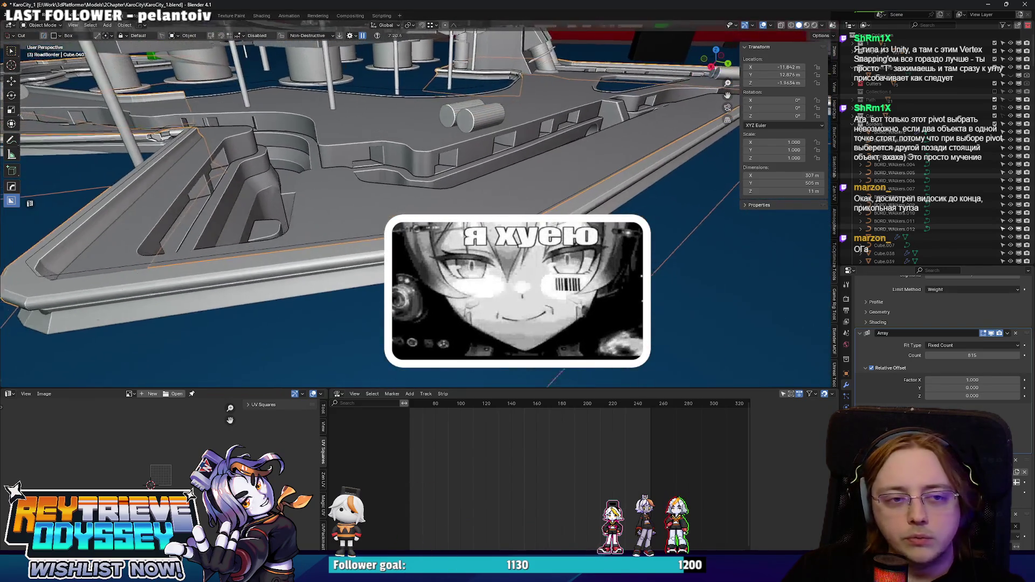
{"action": "scroll", "coordinate": [378, 205], "scroll_direction": "down", "scroll_amount": 2}
{"action": "left_click_drag", "start_coordinate": [971, 356], "coordinate": [991, 355]}
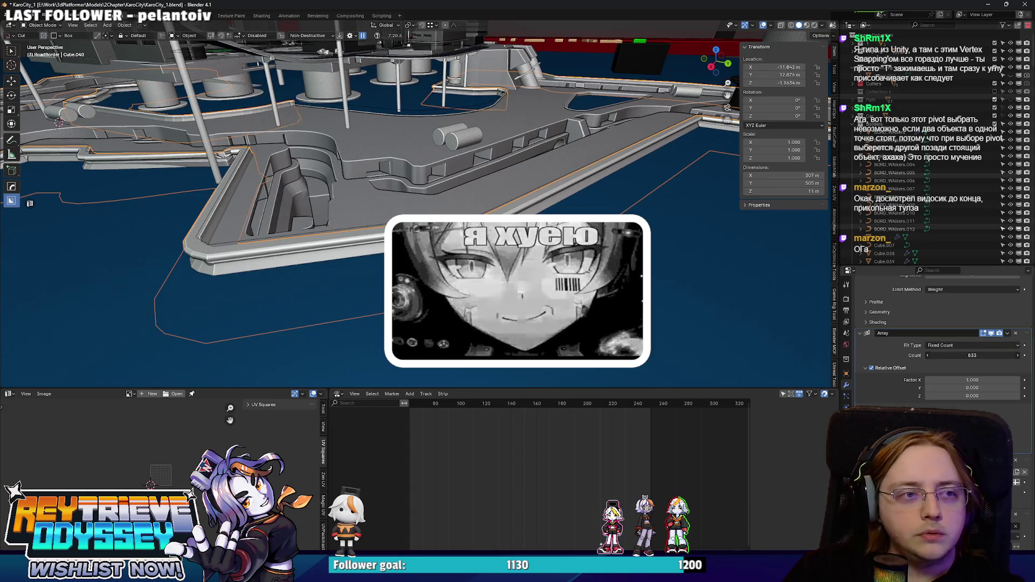
{"action": "scroll", "coordinate": [448, 212], "scroll_direction": "up", "scroll_amount": 8}
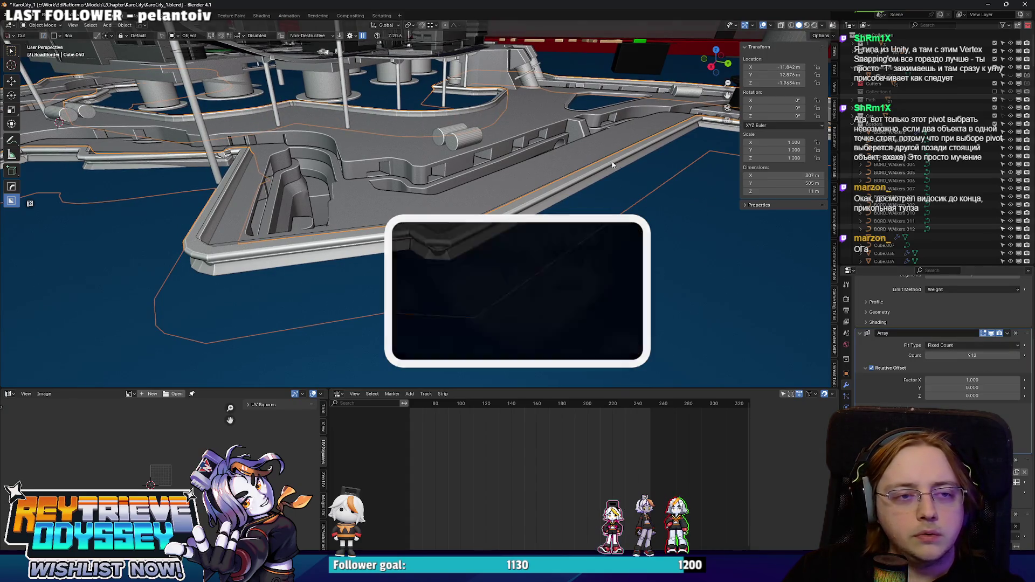
- Shift the road border object about 3.53 m along negative Y onto the platform edge
{"action": "key", "text": "g"}
{"action": "key", "text": "y"}
{"action": "left_click", "coordinate": [447, 212]}
{"action": "scroll", "coordinate": [447, 212], "scroll_direction": "down", "scroll_amount": 4}
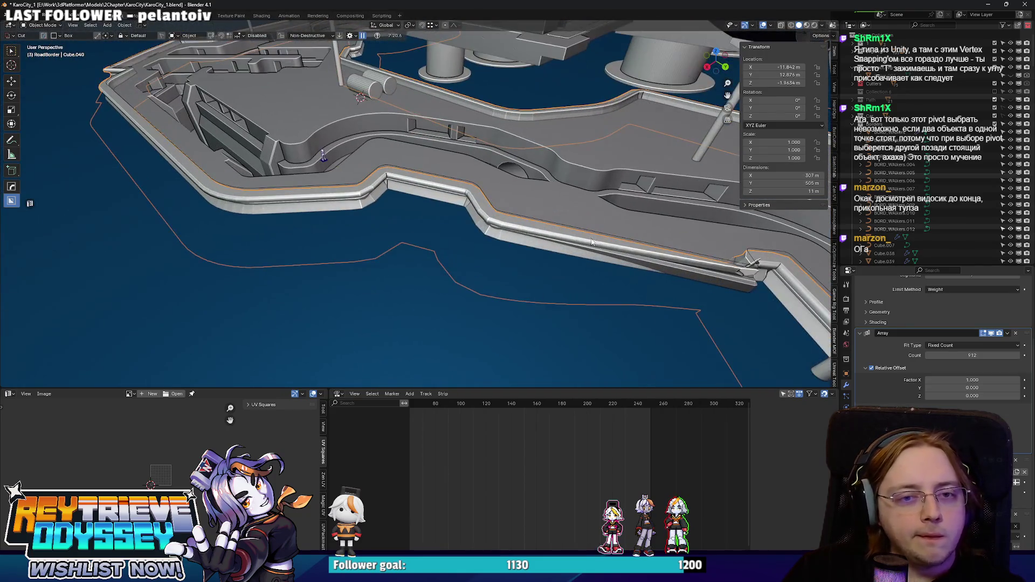
{"action": "scroll", "coordinate": [580, 237], "scroll_direction": "up", "scroll_amount": 3}
- Inspect the arrayed border along the platform's outer edge and select the platform wall curve
{"action": "mouse_move", "coordinate": [453, 246]}
{"action": "left_mouse_down"}
{"action": "mouse_move", "coordinate": [427, 171]}
{"action": "mouse_move", "coordinate": [354, 158]}
{"action": "mouse_move", "coordinate": [476, 197]}
{"action": "mouse_move", "coordinate": [500, 169]}
{"action": "mouse_move", "coordinate": [461, 191]}
{"action": "mouse_move", "coordinate": [429, 186]}
{"action": "mouse_move", "coordinate": [468, 237]}
{"action": "left_mouse_up"}
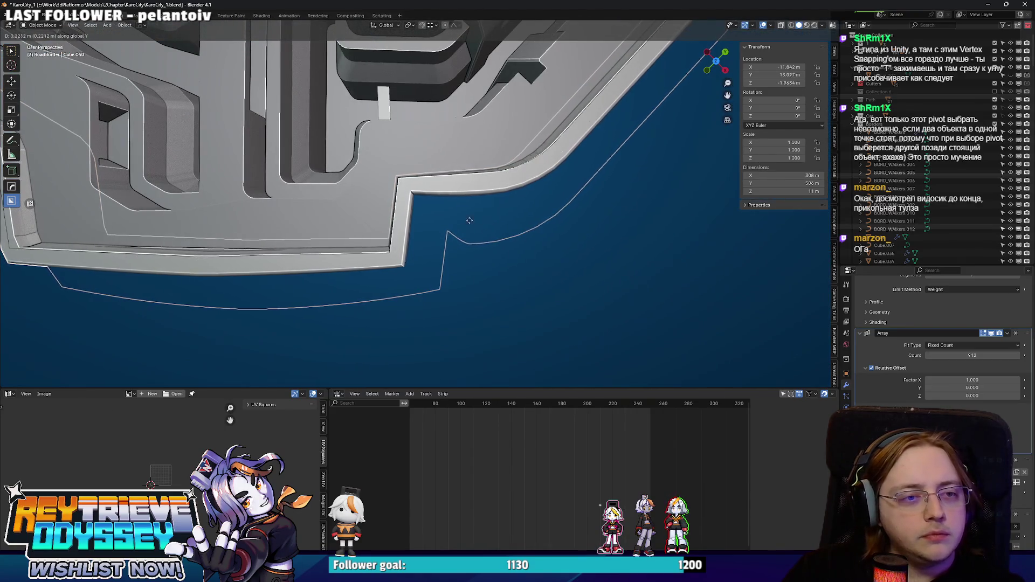
{"action": "mouse_move", "coordinate": [385, 217]}
{"action": "left_mouse_down"}
{"action": "mouse_move", "coordinate": [367, 174]}
{"action": "mouse_move", "coordinate": [514, 224]}
{"action": "mouse_move", "coordinate": [459, 252]}
{"action": "mouse_move", "coordinate": [415, 120]}
{"action": "mouse_move", "coordinate": [373, 137]}
{"action": "mouse_move", "coordinate": [450, 178]}
{"action": "left_mouse_up"}
{"action": "scroll", "coordinate": [515, 224], "scroll_direction": "down", "scroll_amount": 5}
{"action": "scroll", "coordinate": [485, 200], "scroll_direction": "up", "scroll_amount": 4}
{"action": "scroll", "coordinate": [527, 220], "scroll_direction": "down", "scroll_amount": 3}
{"action": "mouse_move", "coordinate": [528, 220]}
{"action": "left_mouse_down"}
{"action": "mouse_move", "coordinate": [501, 178]}
{"action": "mouse_move", "coordinate": [453, 204]}
{"action": "mouse_move", "coordinate": [463, 221]}
{"action": "mouse_move", "coordinate": [539, 231]}
{"action": "mouse_move", "coordinate": [557, 251]}
{"action": "left_mouse_up"}
{"action": "scroll", "coordinate": [447, 206], "scroll_direction": "up", "scroll_amount": 2}
{"action": "left_click", "coordinate": [539, 232]}
- Put the Curve.026 wall mesh into Edit Mode and orbit to a wider view of the walls
{"action": "key", "text": "ctrl+Tab"}
{"action": "left_click", "coordinate": [720, 237]}
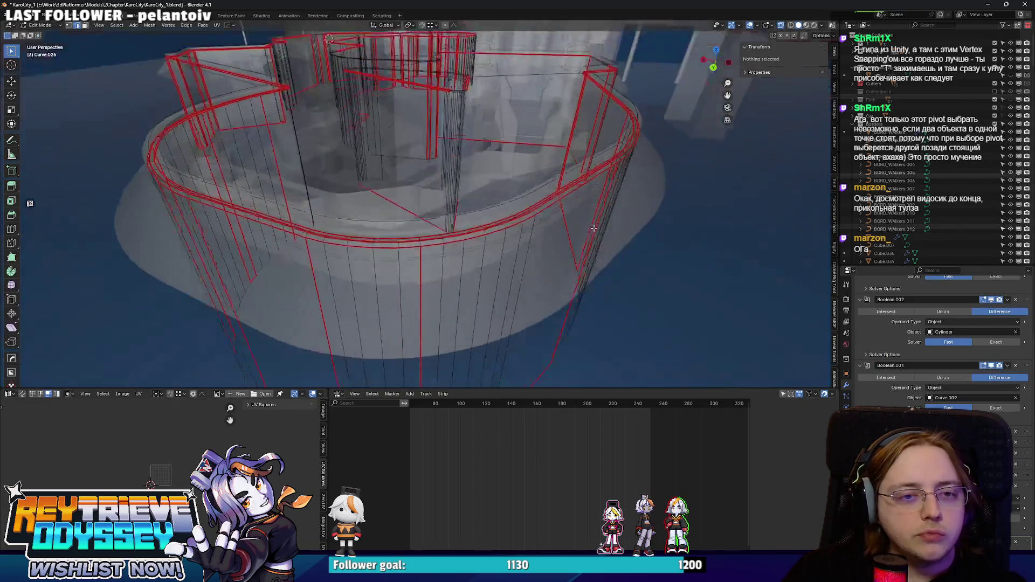
{"action": "scroll", "coordinate": [584, 220], "scroll_direction": "up", "scroll_amount": 4}
{"action": "scroll", "coordinate": [584, 220], "scroll_direction": "down", "scroll_amount": 2}
{"action": "mouse_move", "coordinate": [619, 201]}
{"action": "left_mouse_down"}
{"action": "mouse_move", "coordinate": [596, 250]}
{"action": "mouse_move", "coordinate": [564, 176]}
{"action": "mouse_move", "coordinate": [554, 177]}
{"action": "mouse_move", "coordinate": [629, 211]}
{"action": "left_mouse_up"}
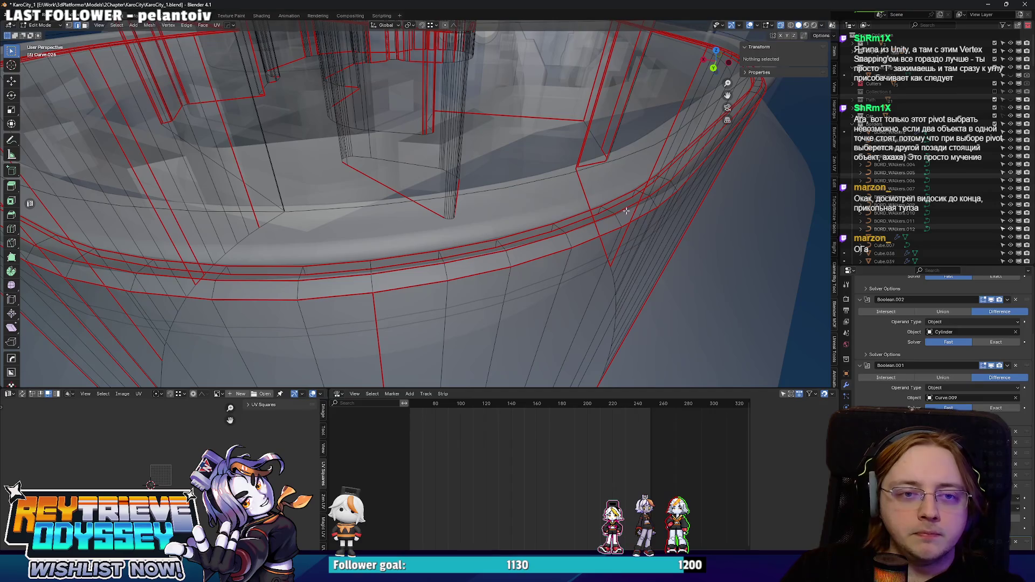
- Clear the selection and pick the edge loop along the curved rim in edge mode
{"action": "key", "text": "1"}
{"action": "left_click", "coordinate": [639, 194]}
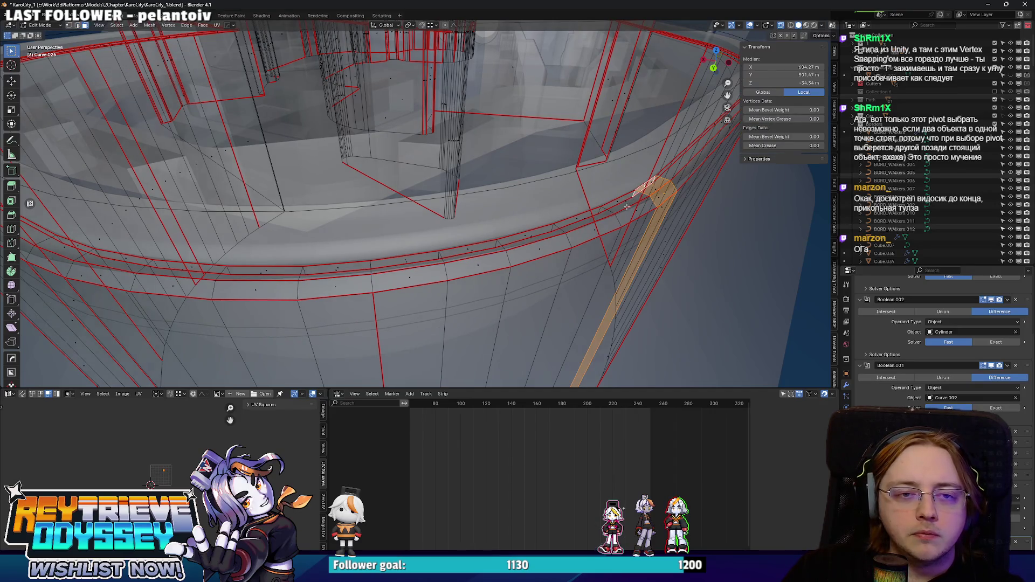
{"action": "key", "text": "2"}
{"action": "left_click", "coordinate": [624, 210], "text": "alt"}
- Dissolve the curved rim edge loop, toggling X-ray to check the result
{"action": "key", "text": "alt+z"}
{"action": "scroll", "coordinate": [626, 215], "scroll_direction": "down", "scroll_amount": 3}
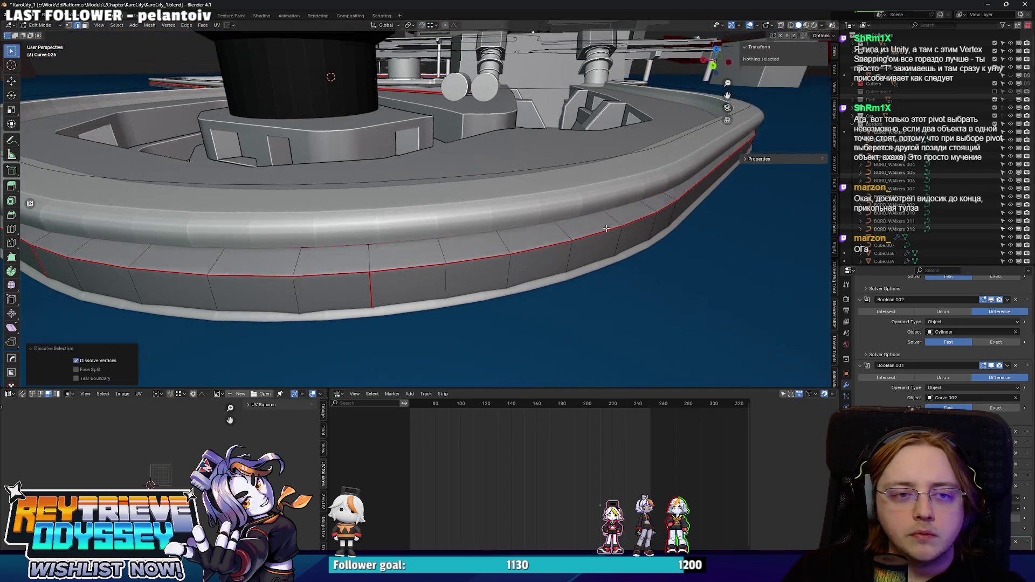
{"action": "key", "text": "ctrl+x"}
{"action": "key", "text": "alt+z"}
{"action": "scroll", "coordinate": [582, 221], "scroll_direction": "up", "scroll_amount": 3}
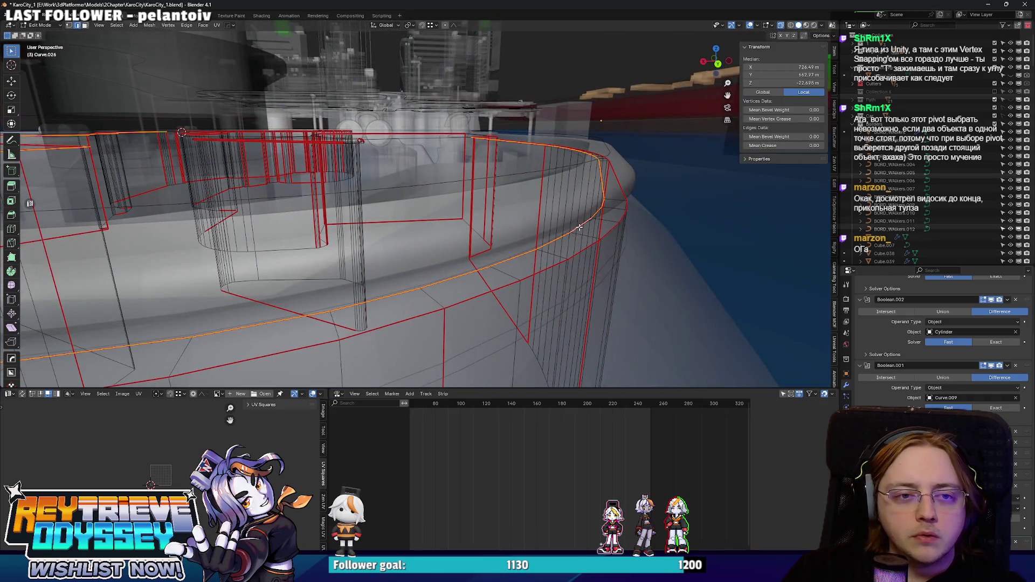
{"action": "key", "text": "ctrl+x"}
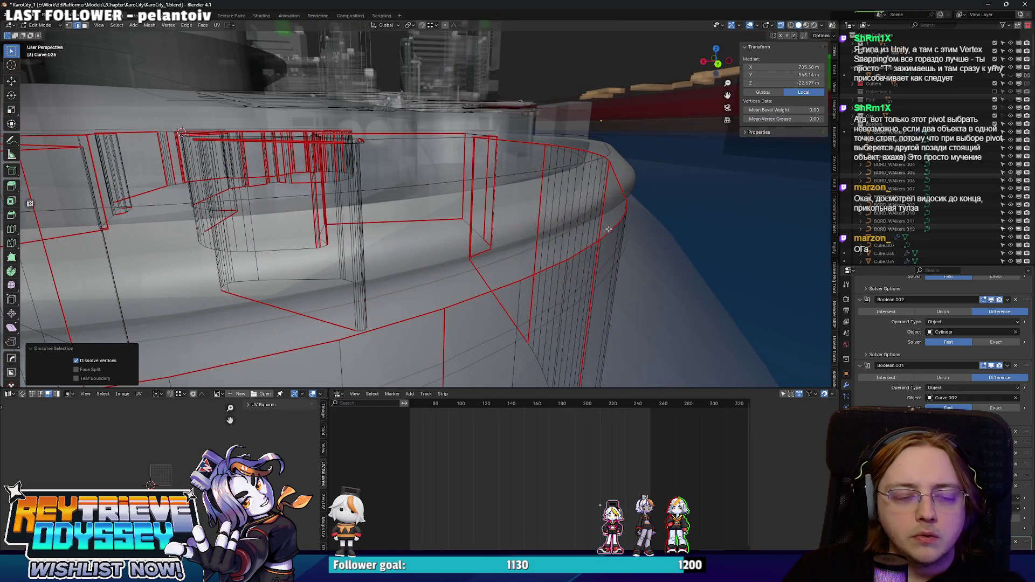
{"action": "scroll", "coordinate": [604, 228], "scroll_direction": "up", "scroll_amount": 3}
{"action": "key", "text": "ctrl+z"}
{"action": "scroll", "coordinate": [582, 226], "scroll_direction": "up", "scroll_amount": 3}
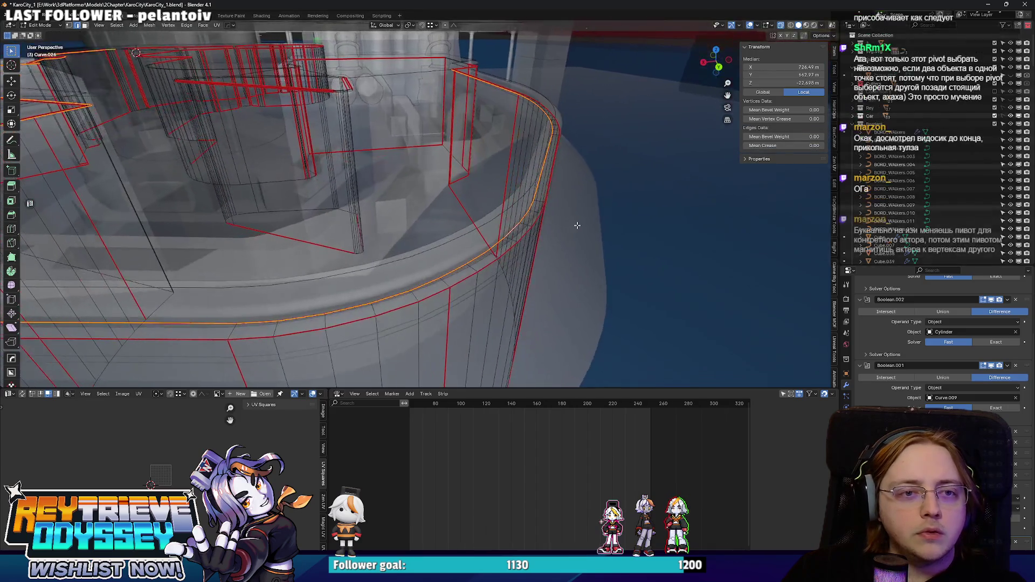
{"action": "scroll", "coordinate": [576, 225], "scroll_direction": "up", "scroll_amount": 2}
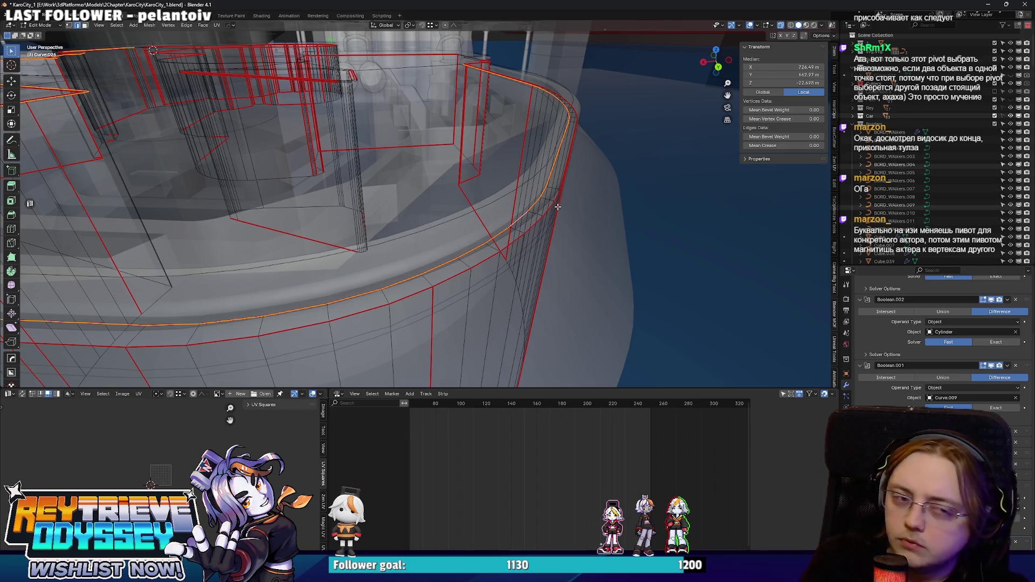
{"action": "scroll", "coordinate": [558, 207], "scroll_direction": "down", "scroll_amount": 5}
{"action": "mouse_move", "coordinate": [557, 206]}
{"action": "left_mouse_down"}
{"action": "mouse_move", "coordinate": [566, 246]}
{"action": "mouse_move", "coordinate": [532, 255]}
{"action": "mouse_move", "coordinate": [513, 215]}
{"action": "mouse_move", "coordinate": [540, 208]}
{"action": "mouse_move", "coordinate": [624, 300]}
{"action": "mouse_move", "coordinate": [339, 277]}
{"action": "mouse_move", "coordinate": [437, 165]}
{"action": "mouse_move", "coordinate": [418, 203]}
{"action": "left_mouse_up"}
- Orbit closer to the red-outlined walls and dissolve the selected edge loop
{"action": "scroll", "coordinate": [566, 246], "scroll_direction": "up", "scroll_amount": 4}
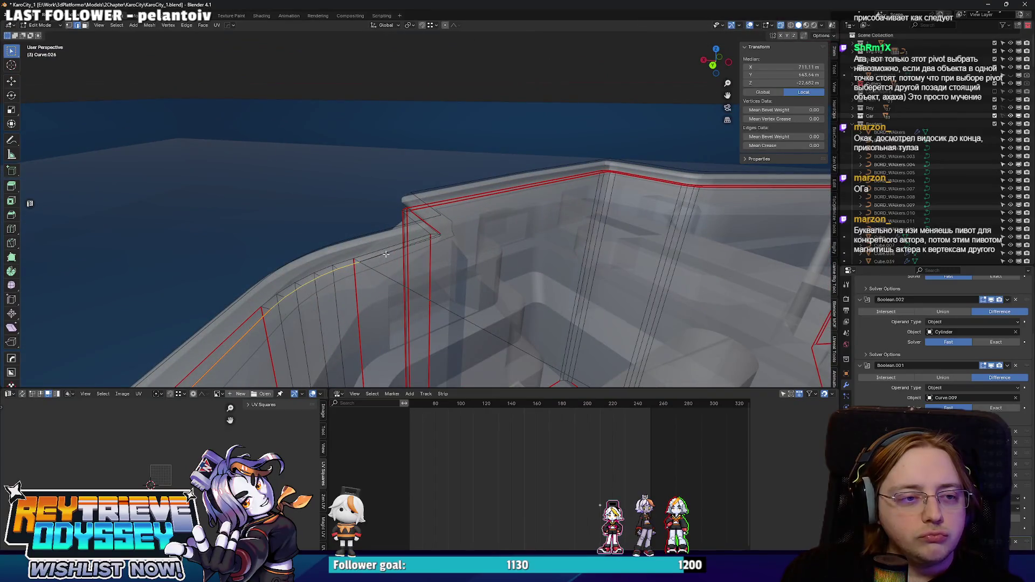
{"action": "mouse_move", "coordinate": [509, 269]}
{"action": "left_mouse_down"}
{"action": "mouse_move", "coordinate": [503, 227]}
{"action": "mouse_move", "coordinate": [465, 253]}
{"action": "mouse_move", "coordinate": [521, 262]}
{"action": "mouse_move", "coordinate": [489, 209]}
{"action": "mouse_move", "coordinate": [582, 233]}
{"action": "mouse_move", "coordinate": [455, 160]}
{"action": "mouse_move", "coordinate": [490, 170]}
{"action": "left_mouse_up"}
{"action": "key", "text": "ctrl+x"}
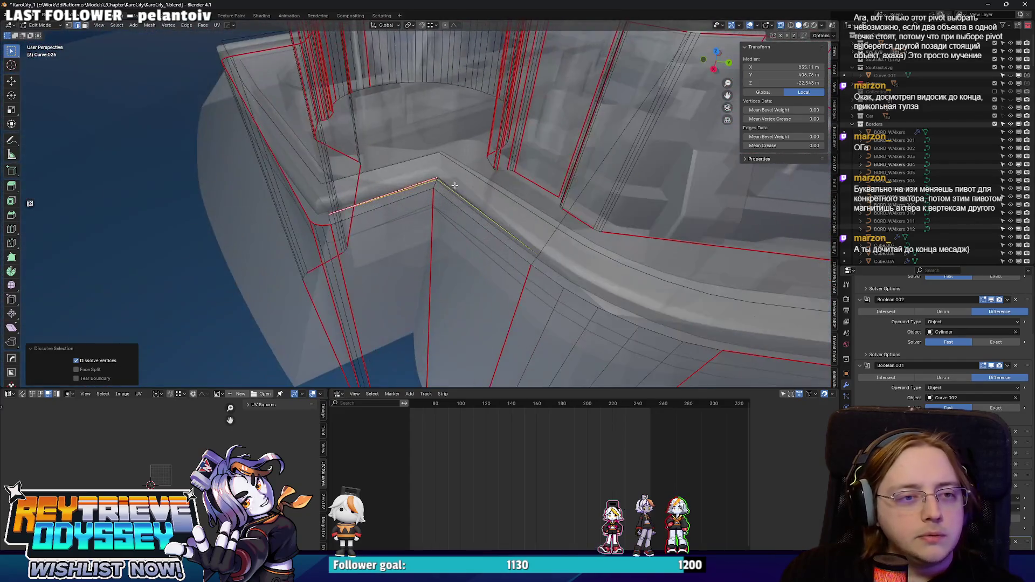
- Dissolve an edge at the wall corner, then turn X-ray shading off
{"action": "left_click", "coordinate": [455, 160], "text": "alt"}
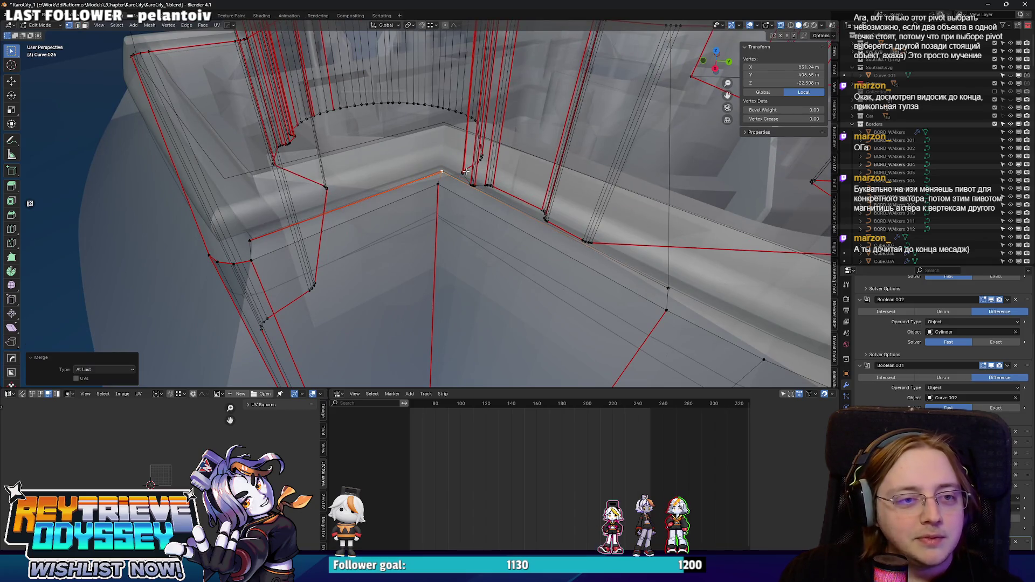
{"action": "left_click", "coordinate": [341, 236]}
{"action": "left_click_drag", "start_coordinate": [341, 236], "coordinate": [338, 204]}
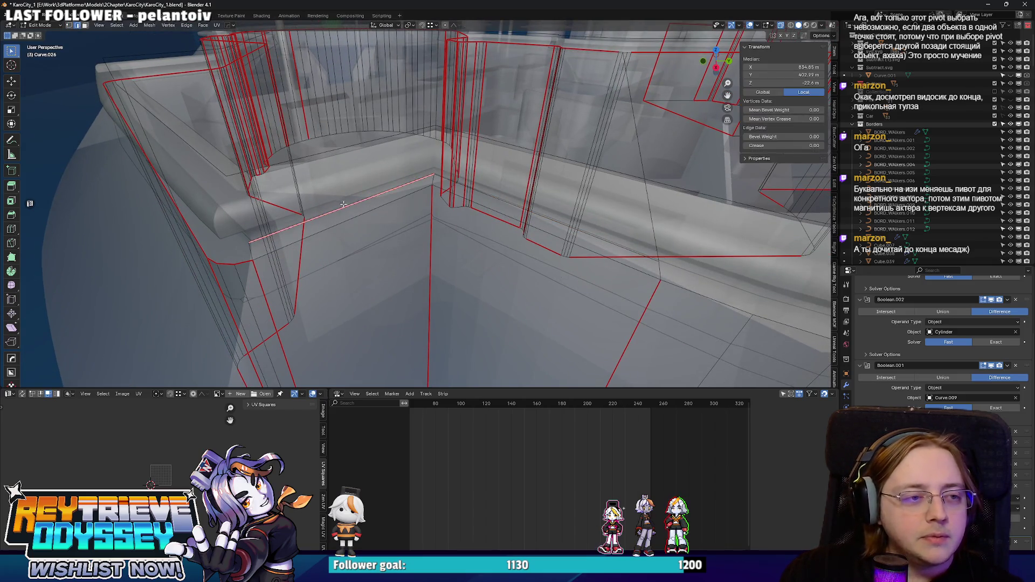
{"action": "key", "text": "ctrl+x"}
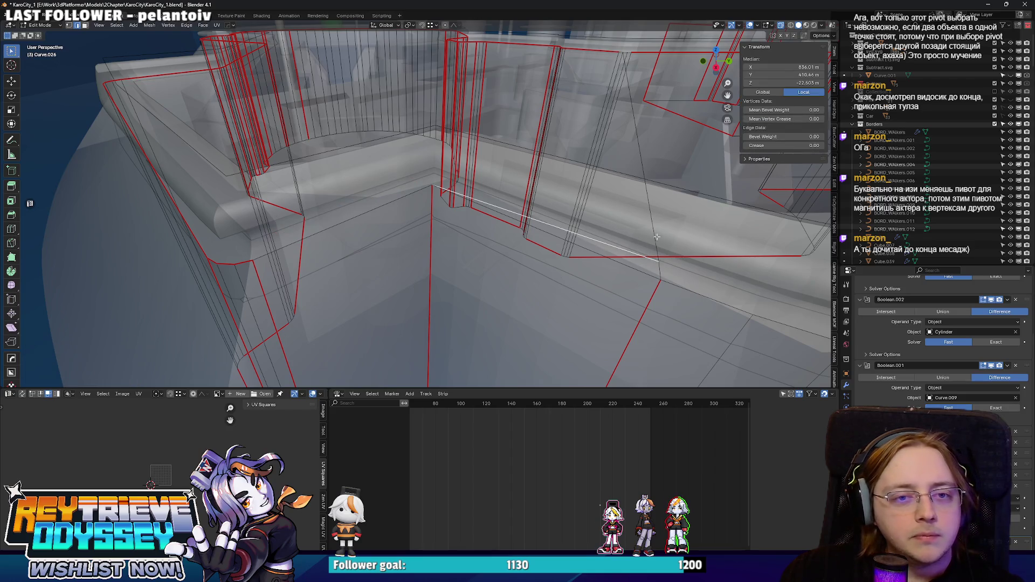
{"action": "scroll", "coordinate": [629, 238], "scroll_direction": "down", "scroll_amount": 12}
{"action": "key", "text": "alt+z"}
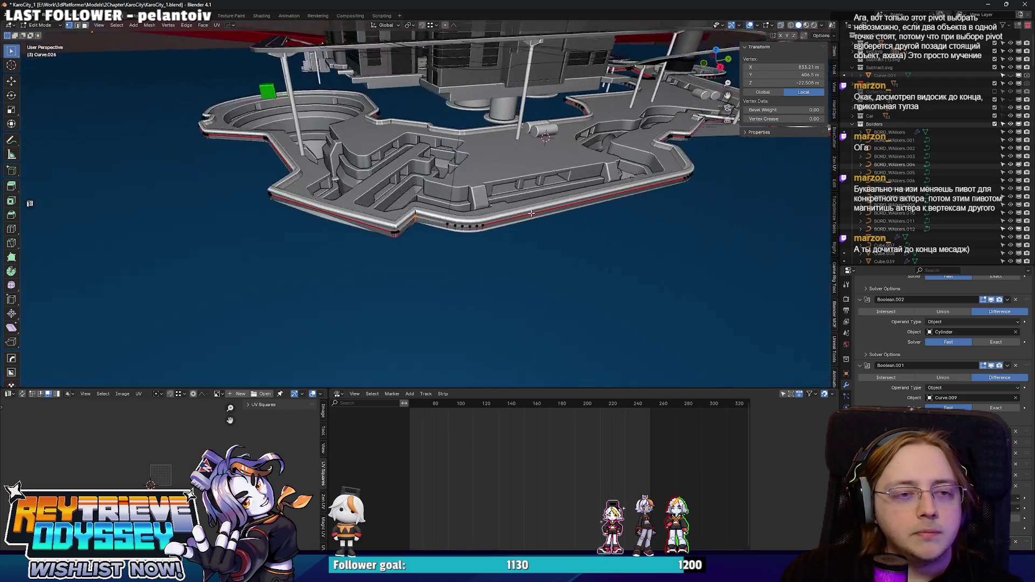
- Isolate Curve.026 in Local View and edit it with X-ray shading on
{"action": "key", "text": "Tab"}
{"action": "scroll", "coordinate": [354, 251], "scroll_direction": "down", "scroll_amount": 2}
{"action": "key", "text": "KP_Divide"}
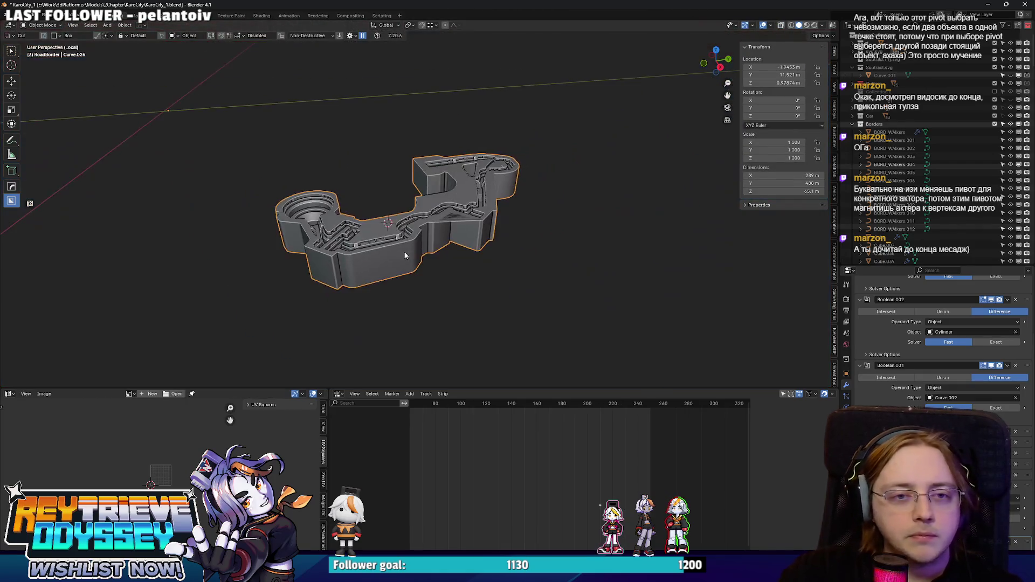
{"action": "scroll", "coordinate": [412, 255], "scroll_direction": "up", "scroll_amount": 6}
{"action": "key", "text": "Tab"}
{"action": "key", "text": "alt+z"}
- Orbit around the Curve.026 mesh and select a single vertex
{"action": "left_click_drag", "start_coordinate": [529, 253], "coordinate": [503, 242]}
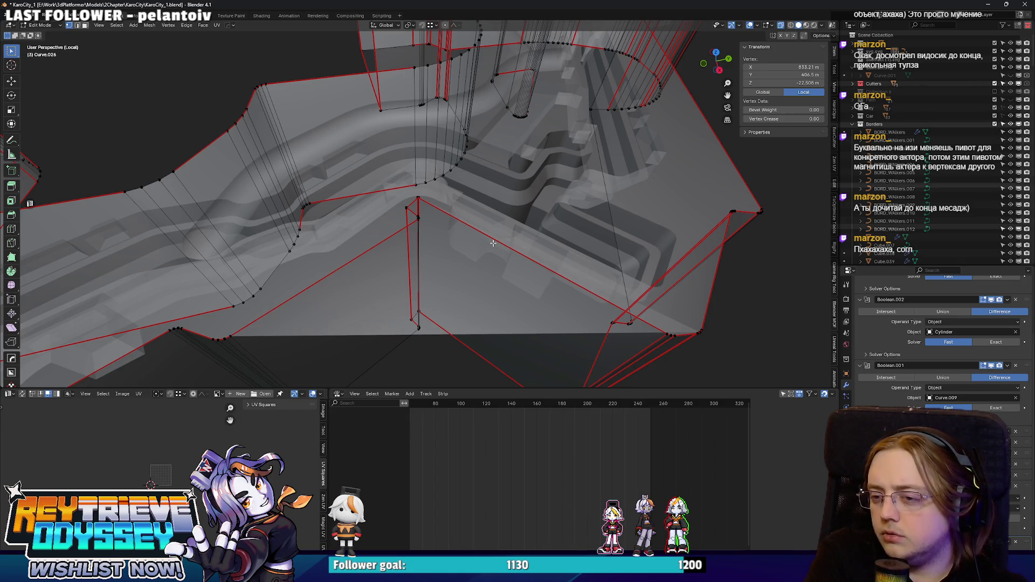
{"action": "mouse_move", "coordinate": [424, 238]}
{"action": "left_mouse_down"}
{"action": "mouse_move", "coordinate": [437, 209]}
{"action": "mouse_move", "coordinate": [549, 225]}
{"action": "mouse_move", "coordinate": [546, 245]}
{"action": "mouse_move", "coordinate": [421, 230]}
{"action": "left_mouse_up"}
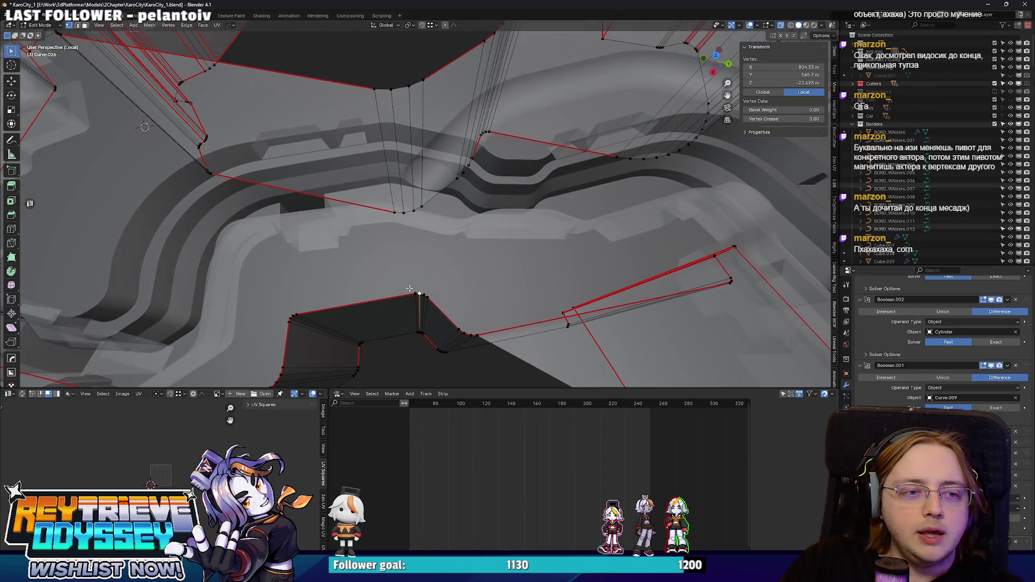
{"action": "mouse_move", "coordinate": [372, 103]}
{"action": "left_mouse_down"}
{"action": "mouse_move", "coordinate": [496, 197]}
{"action": "mouse_move", "coordinate": [555, 90]}
{"action": "left_mouse_up"}
{"action": "left_click", "coordinate": [496, 198]}
{"action": "mouse_move", "coordinate": [562, 128]}
{"action": "left_mouse_down"}
{"action": "mouse_move", "coordinate": [431, 206]}
{"action": "mouse_move", "coordinate": [488, 199]}
{"action": "left_mouse_up"}
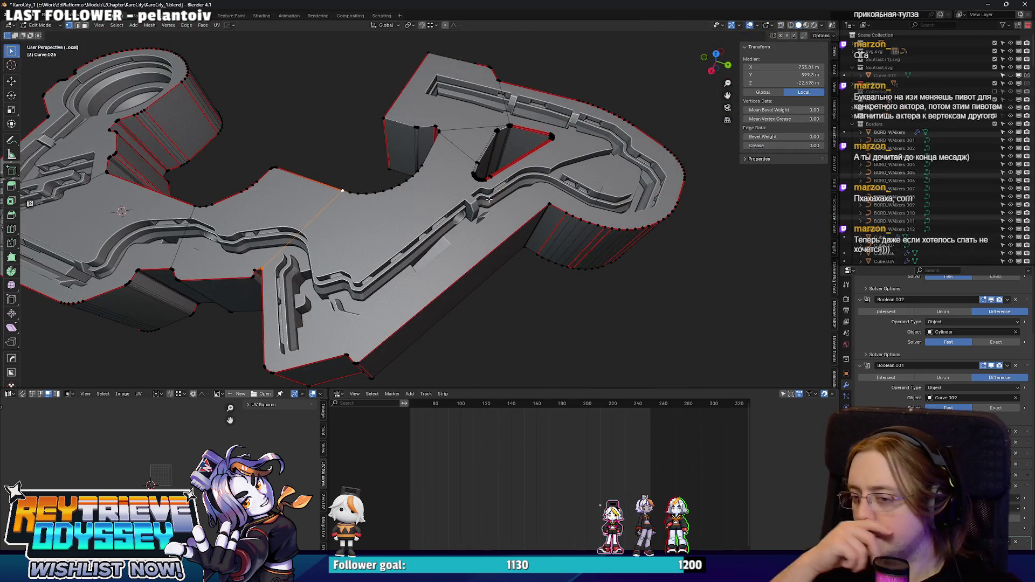
{"action": "left_click_drag", "start_coordinate": [488, 198], "coordinate": [445, 171]}
{"action": "scroll", "coordinate": [445, 171], "scroll_direction": "up", "scroll_amount": 6}
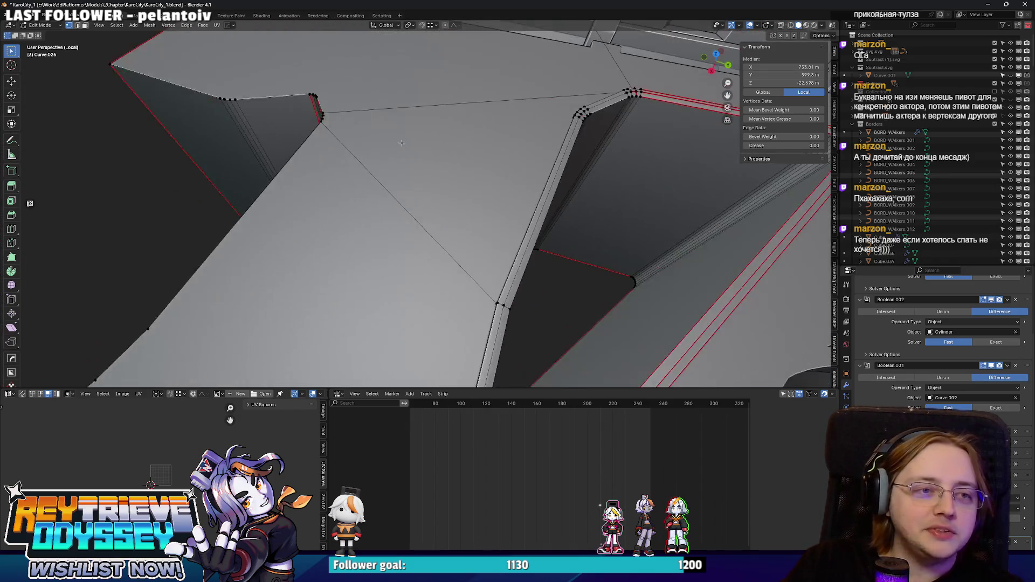
{"action": "scroll", "coordinate": [401, 142], "scroll_direction": "down", "scroll_amount": 5}
{"action": "mouse_move", "coordinate": [402, 143]}
{"action": "left_mouse_down"}
{"action": "mouse_move", "coordinate": [410, 151]}
{"action": "mouse_move", "coordinate": [404, 144]}
{"action": "mouse_move", "coordinate": [537, 137]}
{"action": "mouse_move", "coordinate": [426, 192]}
{"action": "left_mouse_up"}
{"action": "scroll", "coordinate": [404, 144], "scroll_direction": "down", "scroll_amount": 5}
{"action": "scroll", "coordinate": [538, 137], "scroll_direction": "down", "scroll_amount": 3}
{"action": "scroll", "coordinate": [425, 192], "scroll_direction": "up", "scroll_amount": 3}
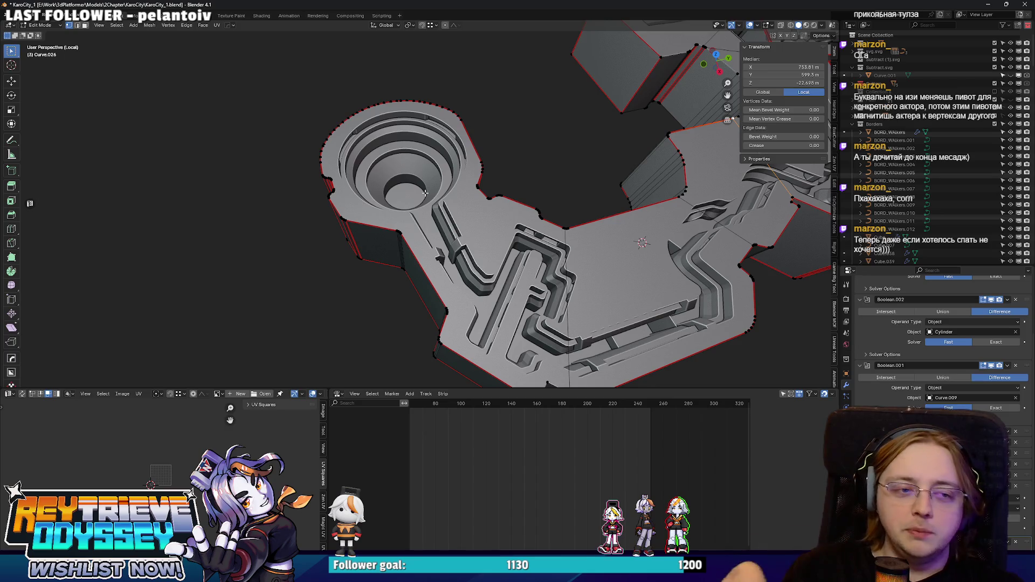
{"action": "scroll", "coordinate": [425, 192], "scroll_direction": "down", "scroll_amount": 3}
{"action": "mouse_move", "coordinate": [425, 192]}
{"action": "left_mouse_down"}
{"action": "mouse_move", "coordinate": [469, 256]}
{"action": "mouse_move", "coordinate": [499, 180]}
{"action": "mouse_move", "coordinate": [523, 208]}
{"action": "left_mouse_up"}
{"action": "scroll", "coordinate": [469, 257], "scroll_direction": "up", "scroll_amount": 4}
{"action": "scroll", "coordinate": [469, 256], "scroll_direction": "down", "scroll_amount": 2}
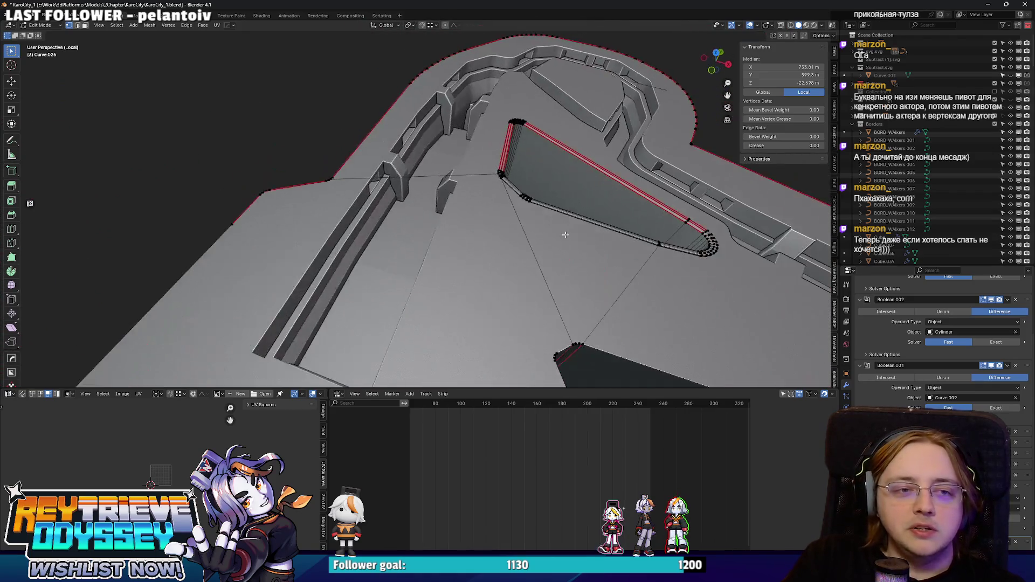
{"action": "scroll", "coordinate": [523, 209], "scroll_direction": "up", "scroll_amount": 3}
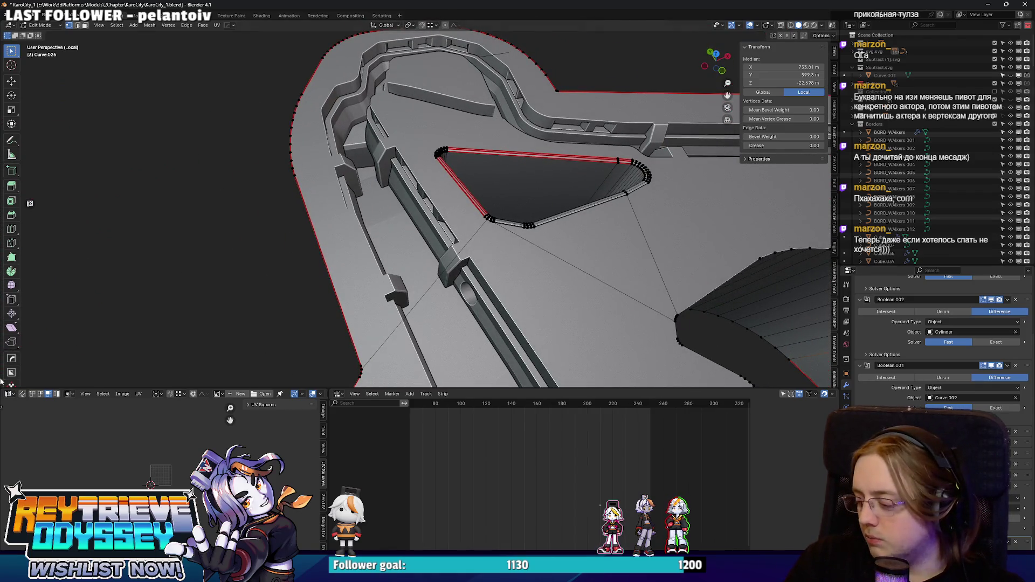
{"action": "scroll", "coordinate": [193, 258], "scroll_direction": "down", "scroll_amount": 2}
{"action": "mouse_move", "coordinate": [193, 258]}
{"action": "left_mouse_down"}
{"action": "mouse_move", "coordinate": [462, 198]}
{"action": "mouse_move", "coordinate": [384, 209]}
{"action": "mouse_move", "coordinate": [340, 183]}
{"action": "mouse_move", "coordinate": [477, 196]}
{"action": "left_mouse_up"}
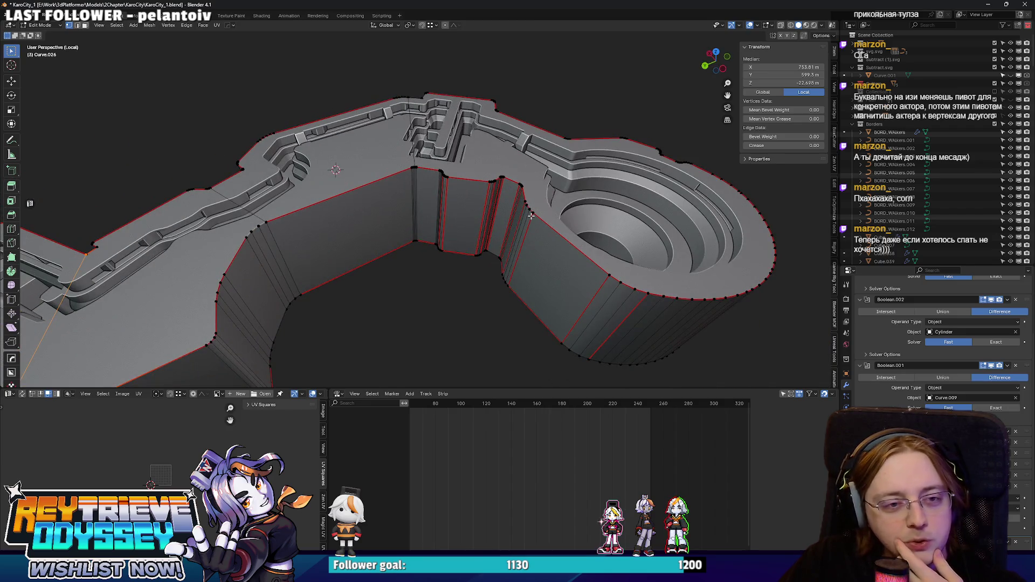
{"action": "mouse_move", "coordinate": [540, 197]}
{"action": "left_mouse_down"}
{"action": "mouse_move", "coordinate": [407, 216]}
{"action": "mouse_move", "coordinate": [423, 212]}
{"action": "mouse_move", "coordinate": [371, 204]}
{"action": "mouse_move", "coordinate": [485, 224]}
{"action": "mouse_move", "coordinate": [534, 261]}
{"action": "left_mouse_up"}
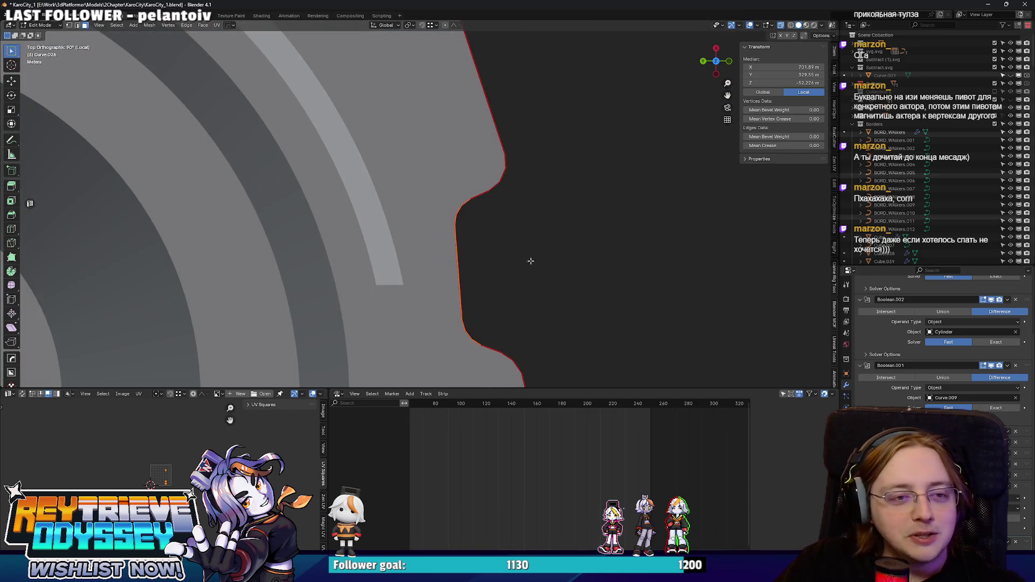
- Confirm the vertex move and return Curve.026 to Object Mode
{"action": "left_click", "coordinate": [518, 262]}
{"action": "key", "text": "ctrl+Tab"}
{"action": "left_click", "coordinate": [385, 235]}
{"action": "scroll", "coordinate": [385, 235], "scroll_direction": "down", "scroll_amount": 5}
{"action": "mouse_move", "coordinate": [385, 235]}
{"action": "left_mouse_down"}
{"action": "mouse_move", "coordinate": [367, 173]}
{"action": "mouse_move", "coordinate": [373, 129]}
{"action": "mouse_move", "coordinate": [554, 193]}
{"action": "mouse_move", "coordinate": [517, 222]}
{"action": "left_mouse_up"}
- Exit Local View so the whole KaroCity level shows around Curve.026
{"action": "scroll", "coordinate": [373, 129], "scroll_direction": "up", "scroll_amount": 5}
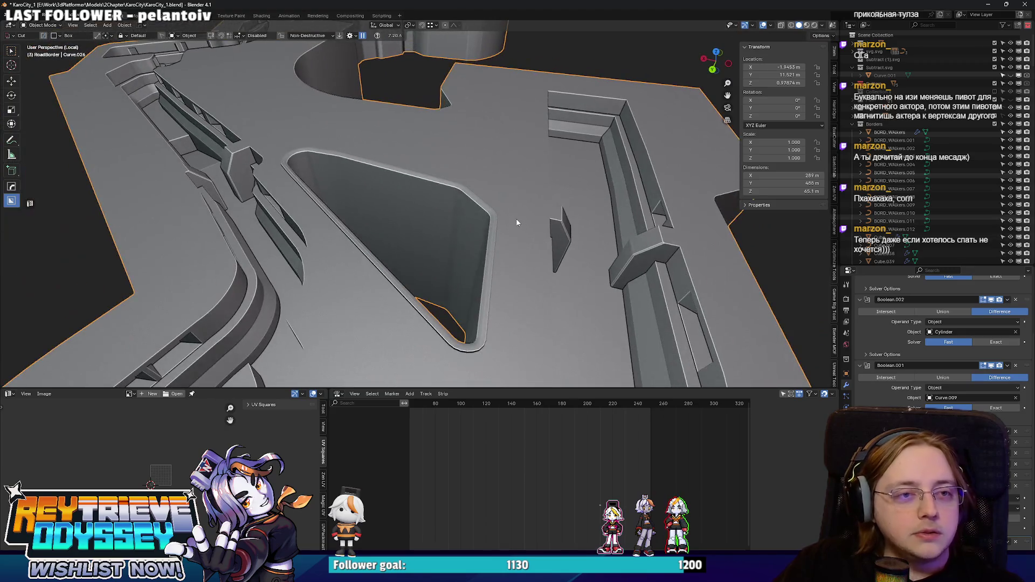
{"action": "key", "text": "KP_Divide"}
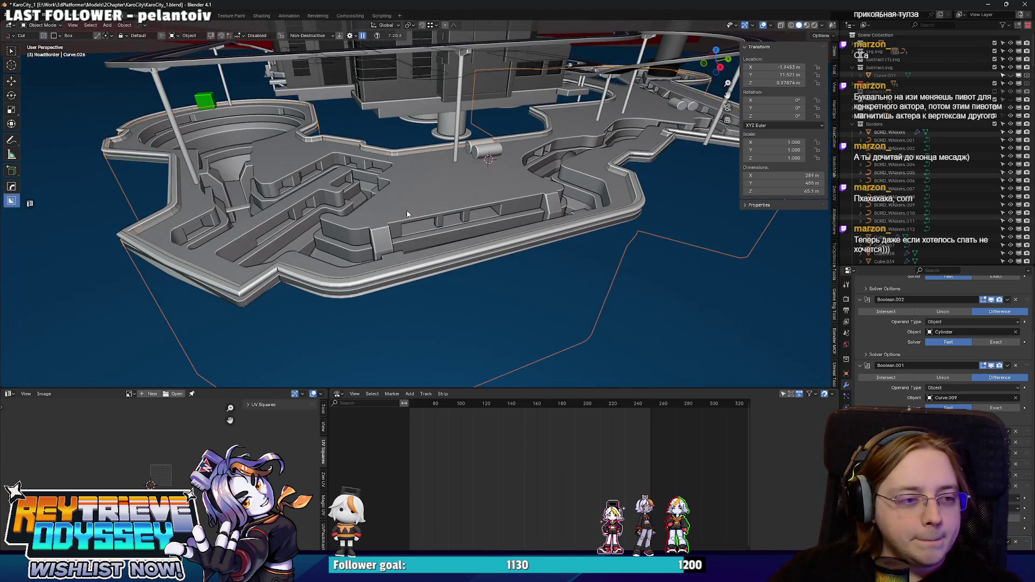
{"action": "scroll", "coordinate": [416, 210], "scroll_direction": "up", "scroll_amount": 4}
{"action": "scroll", "coordinate": [495, 182], "scroll_direction": "down", "scroll_amount": 5}
{"action": "scroll", "coordinate": [416, 246], "scroll_direction": "up", "scroll_amount": 3}
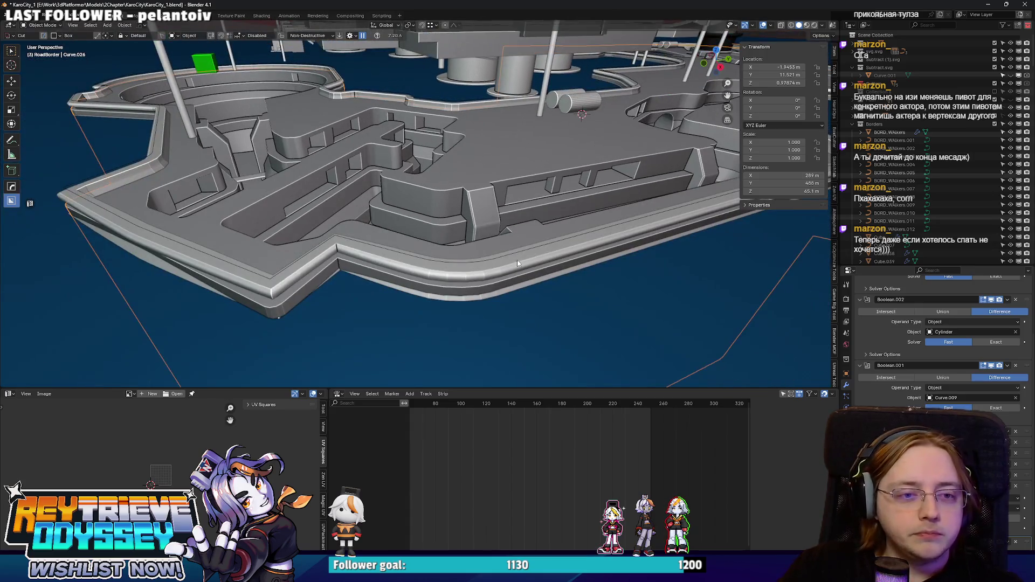
{"action": "left_click", "coordinate": [512, 253]}
- Lower Curve.048 about 13 m and shift the Cube.040 road border 1.18 m along Y
{"action": "key", "text": "g"}
{"action": "key", "text": "z"}
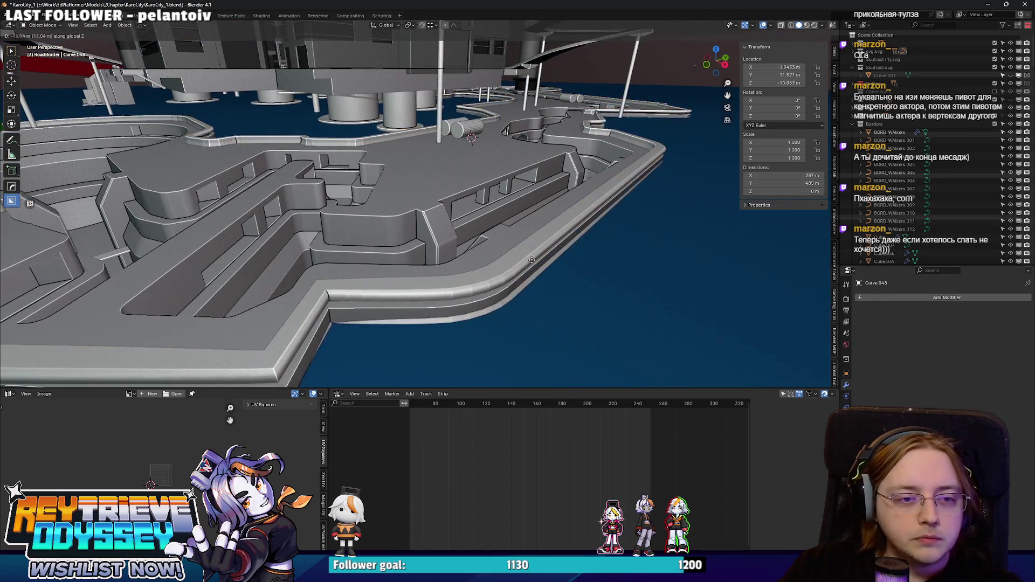
{"action": "left_click", "coordinate": [557, 241]}
{"action": "key", "text": "g"}
{"action": "key", "text": "y"}
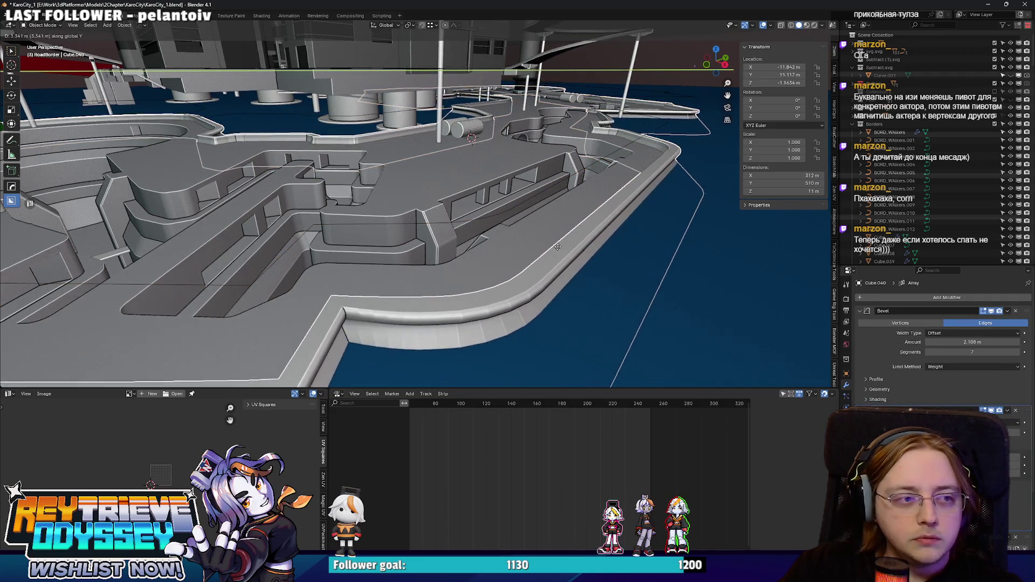
{"action": "left_click", "coordinate": [552, 246]}
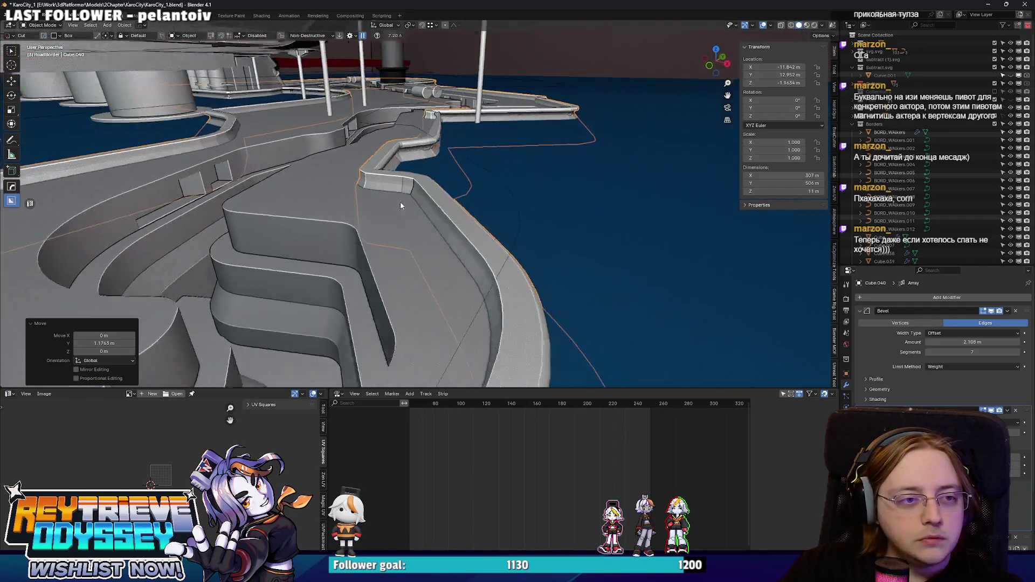
- Drop the Cube.040 road border 0.65 m along Z
{"action": "key", "text": "g"}
{"action": "key", "text": "z"}
{"action": "left_click", "coordinate": [397, 205]}
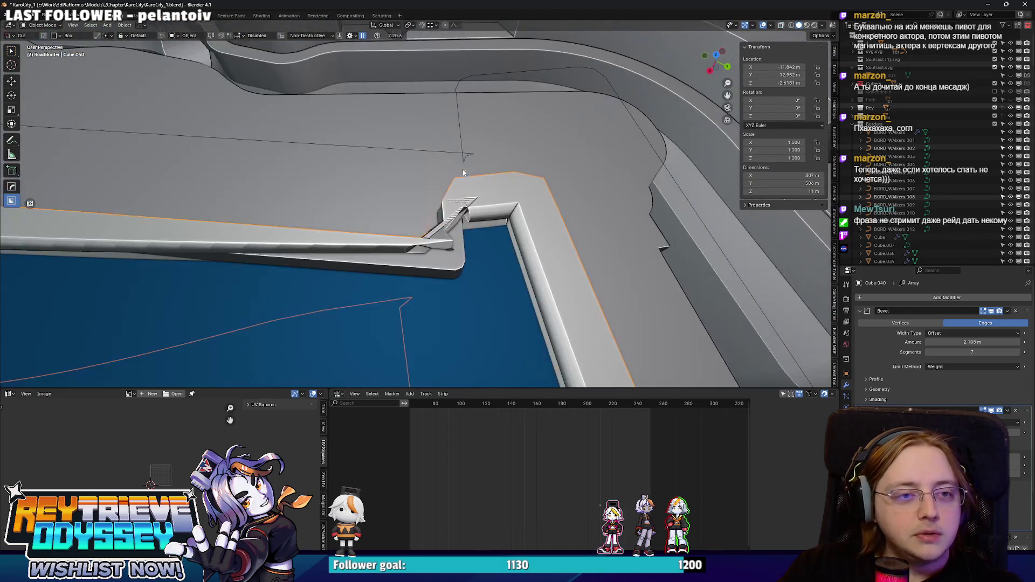
- Check Curve.048 and Curve.026 in Edit Mode, then select the Cube.040 road border
{"action": "left_click", "coordinate": [462, 169]}
{"action": "key", "text": "Tab"}
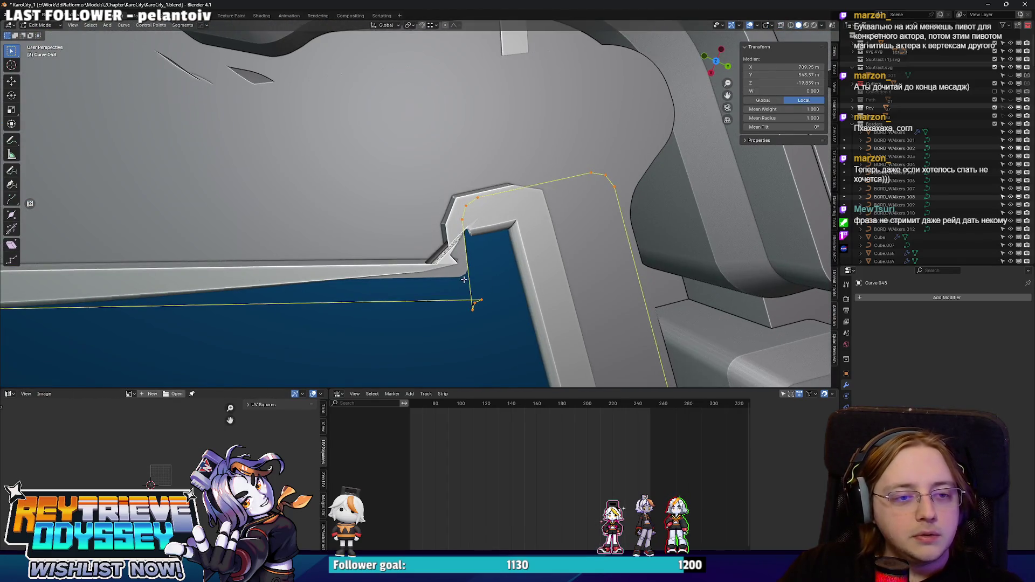
{"action": "key", "text": "Tab"}
{"action": "scroll", "coordinate": [420, 203], "scroll_direction": "down", "scroll_amount": 5}
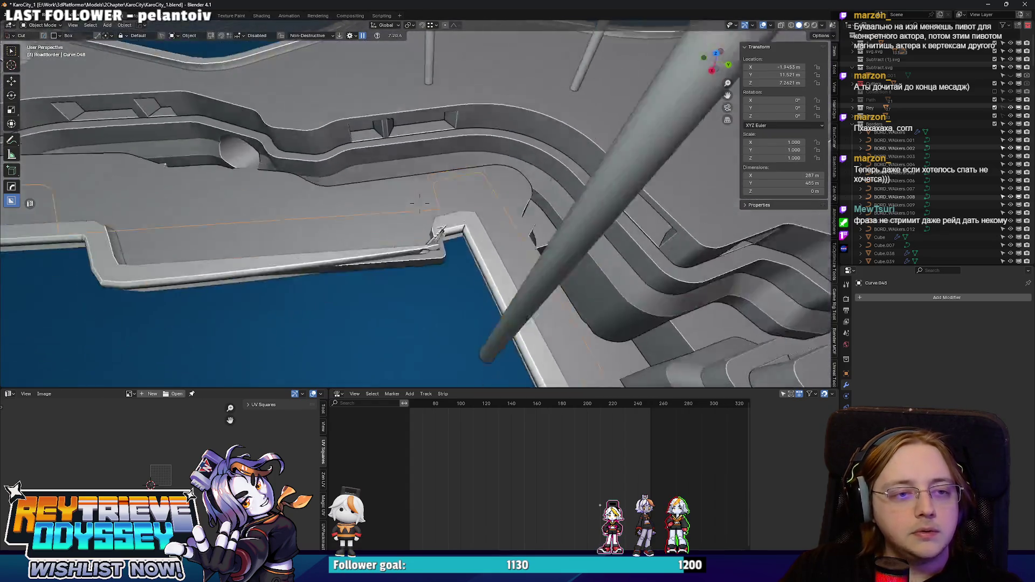
{"action": "left_click", "coordinate": [422, 209]}
{"action": "scroll", "coordinate": [422, 208], "scroll_direction": "up", "scroll_amount": 2}
{"action": "key", "text": "Tab"}
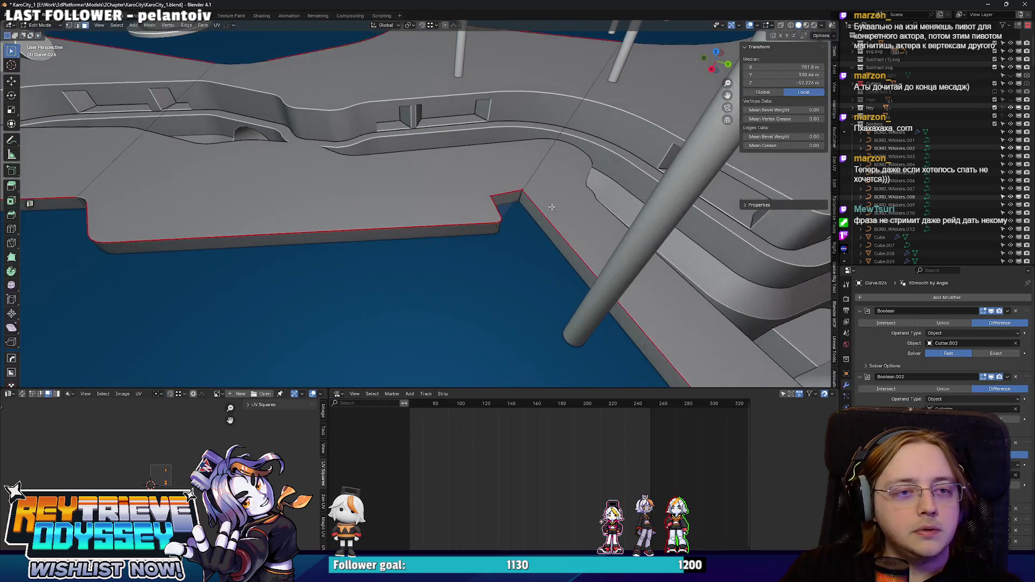
{"action": "key", "text": "Tab"}
{"action": "left_click", "coordinate": [481, 217]}
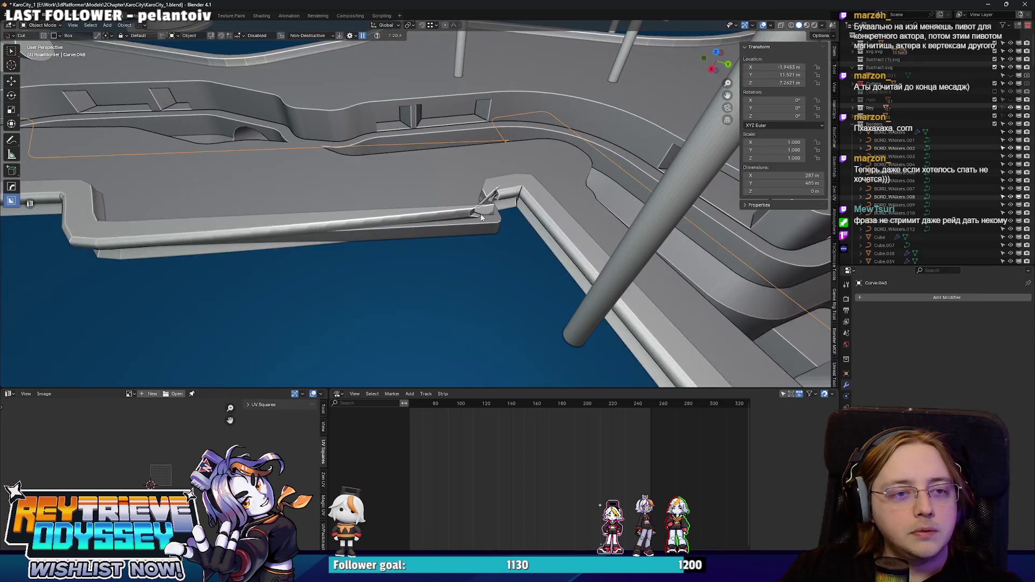
{"action": "left_click", "coordinate": [503, 189]}
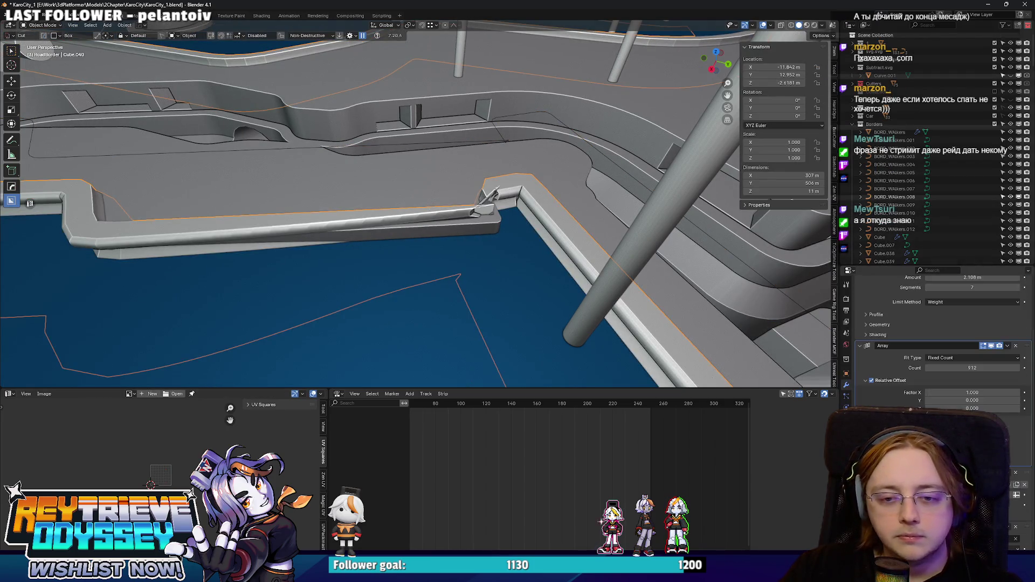
{"action": "scroll", "coordinate": [493, 192], "scroll_direction": "down", "scroll_amount": 10}
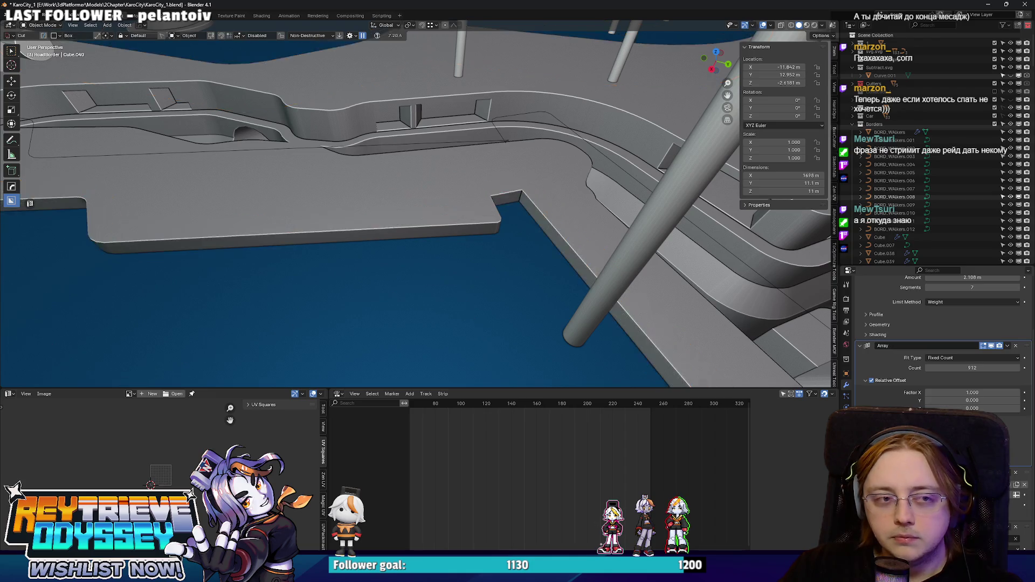
{"action": "scroll", "coordinate": [347, 149], "scroll_direction": "up", "scroll_amount": 10}
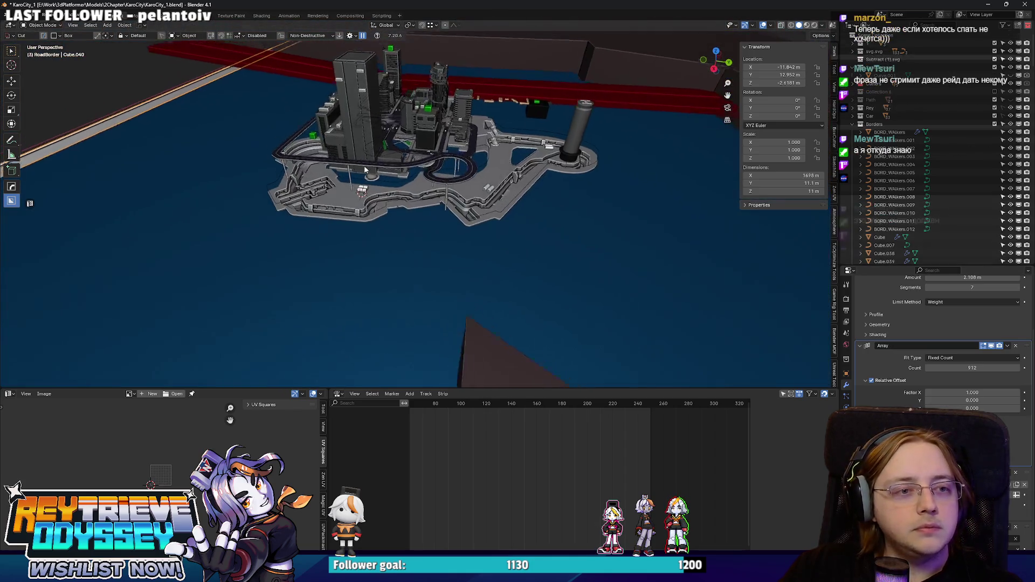
{"action": "scroll", "coordinate": [427, 218], "scroll_direction": "up", "scroll_amount": 8}
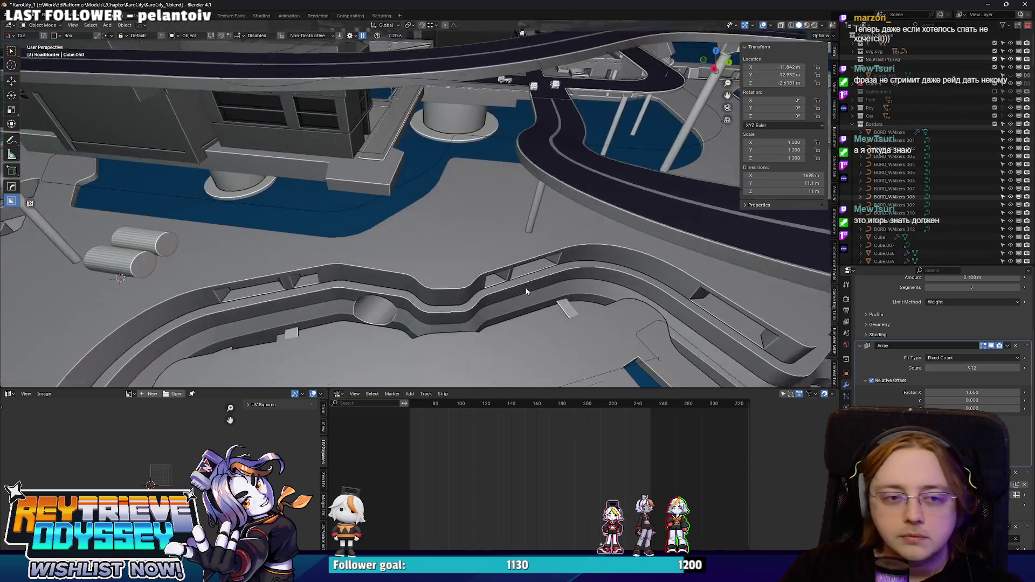
- Delete the Curve.048 curve
{"action": "left_click", "coordinate": [399, 201]}
{"action": "key", "text": "x"}
{"action": "left_click", "coordinate": [389, 183]}
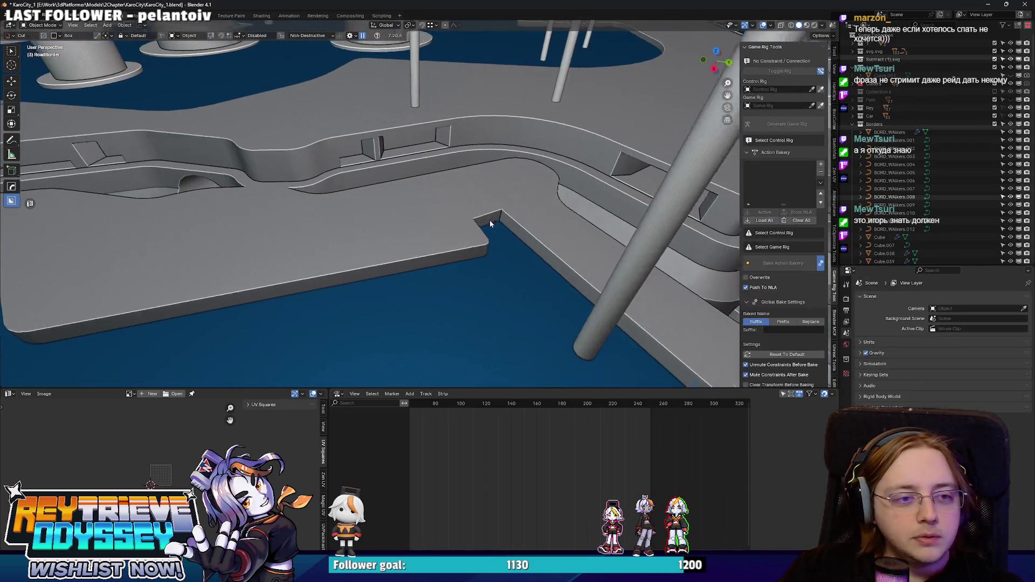
- Merge the doubled corner vertices of Curve.026's slab notch at center
{"action": "left_click", "coordinate": [489, 220]}
{"action": "key", "text": "Tab"}
{"action": "scroll", "coordinate": [518, 221], "scroll_direction": "up", "scroll_amount": 5}
{"action": "scroll", "coordinate": [511, 231], "scroll_direction": "up", "scroll_amount": 10}
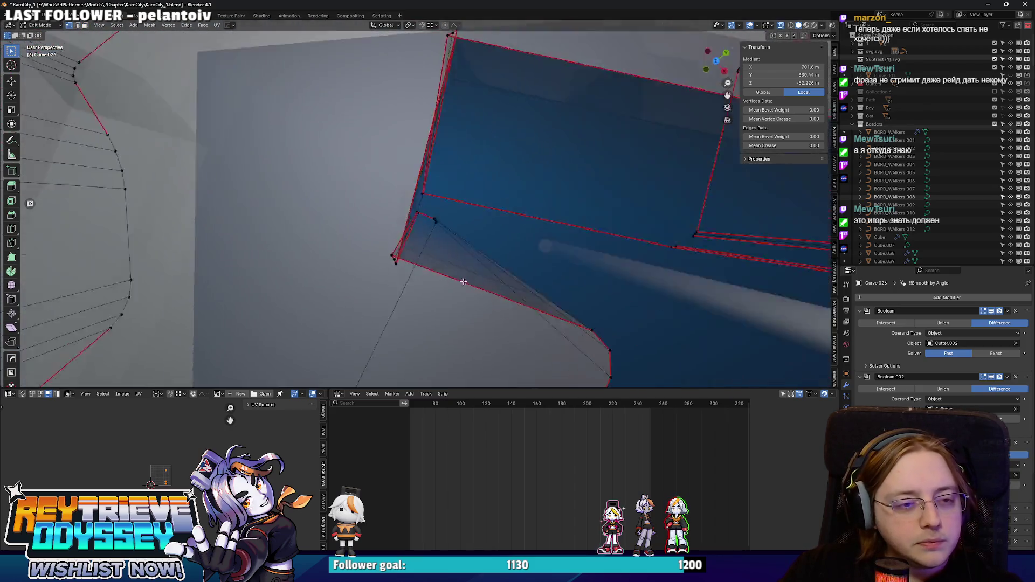
{"action": "left_click_drag", "start_coordinate": [463, 282], "coordinate": [516, 271]}
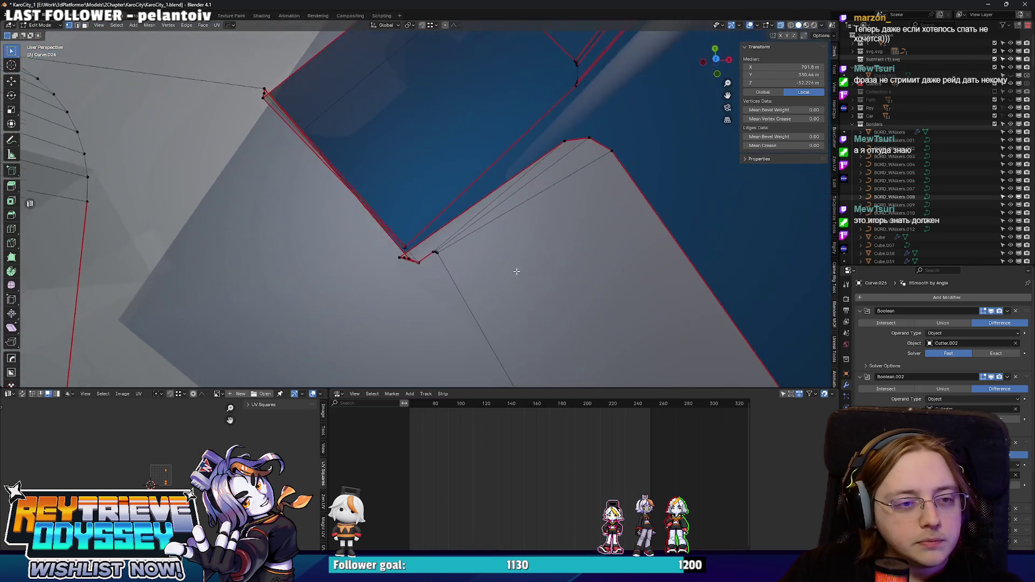
{"action": "scroll", "coordinate": [431, 252], "scroll_direction": "down", "scroll_amount": 8}
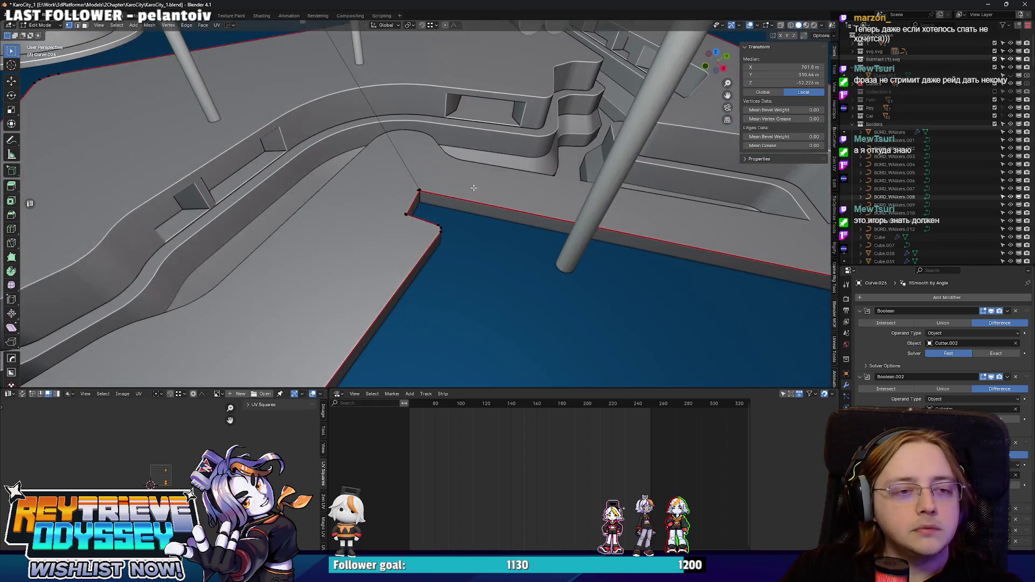
{"action": "scroll", "coordinate": [355, 179], "scroll_direction": "up", "scroll_amount": 10}
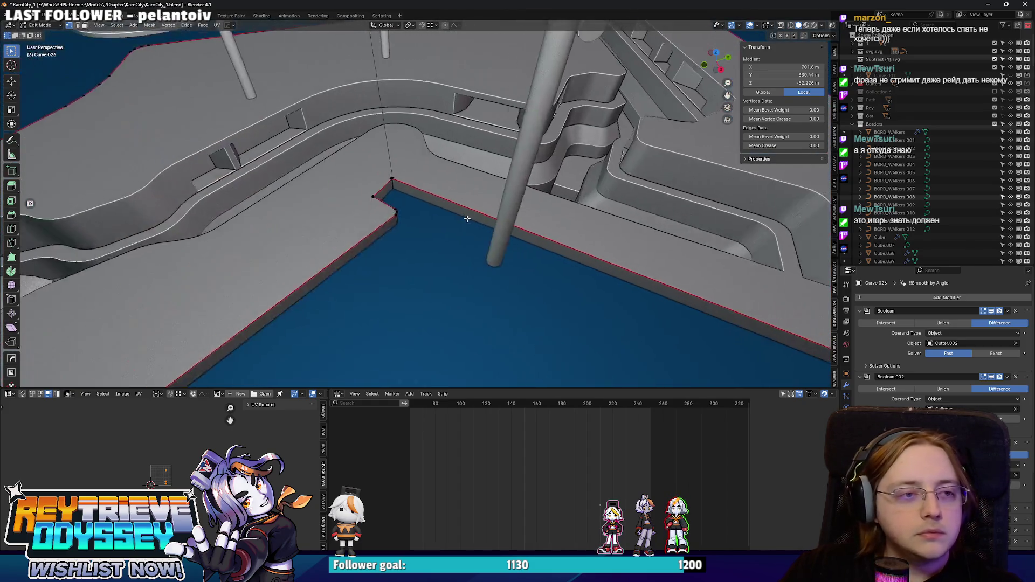
{"action": "left_click_drag", "start_coordinate": [446, 217], "coordinate": [432, 274]}
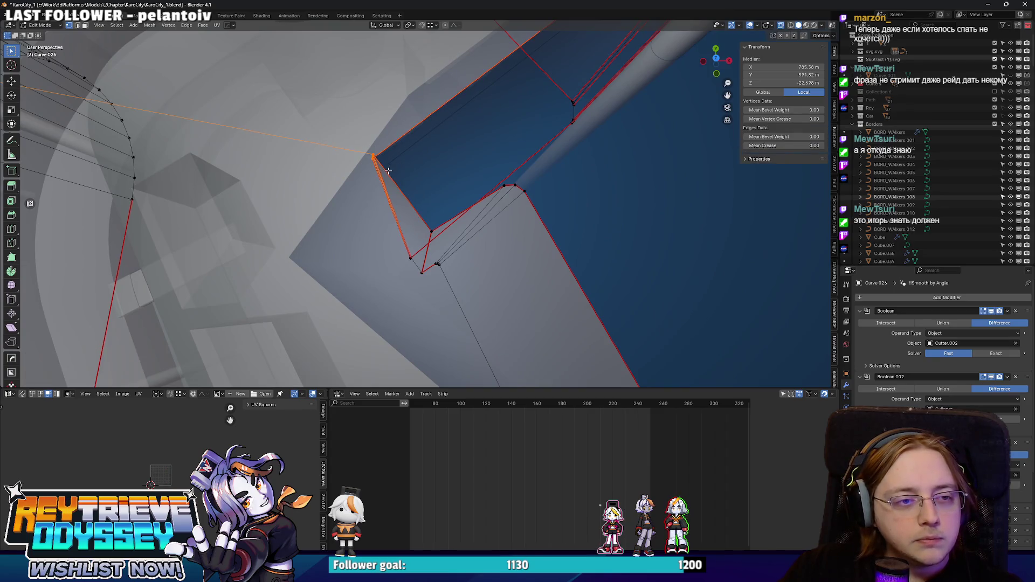
{"action": "key", "text": "m"}
{"action": "left_click", "coordinate": [410, 227]}
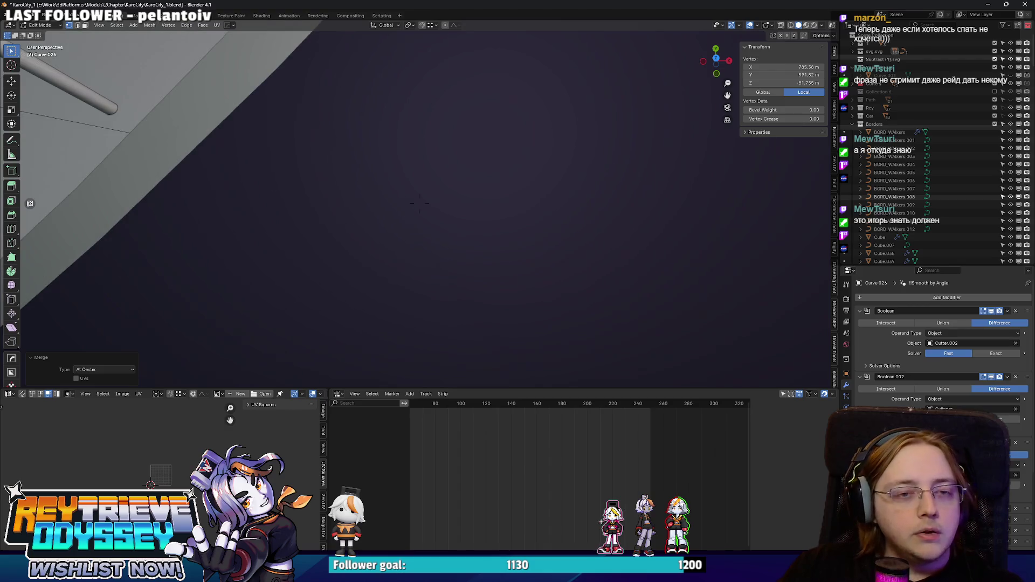
- Fly the view past the columns to the curved slab edge
{"action": "scroll", "coordinate": [419, 203], "scroll_direction": "down", "scroll_amount": 10}
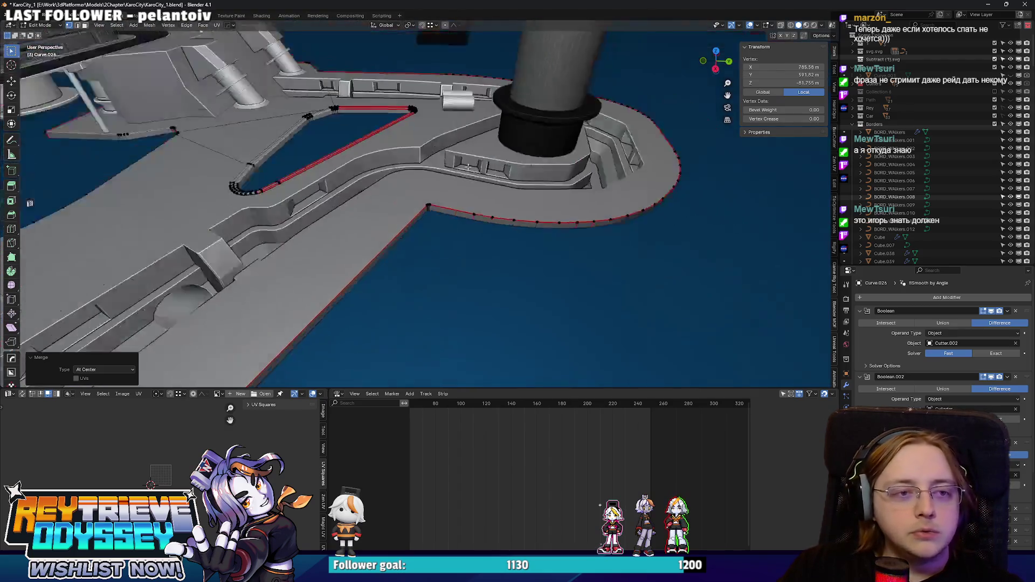
{"action": "mouse_move", "coordinate": [525, 168]}
{"action": "left_mouse_down"}
{"action": "mouse_move", "coordinate": [509, 186]}
{"action": "mouse_move", "coordinate": [472, 167]}
{"action": "left_mouse_up"}
{"action": "left_click_drag", "start_coordinate": [419, 203], "coordinate": [419, 203]}
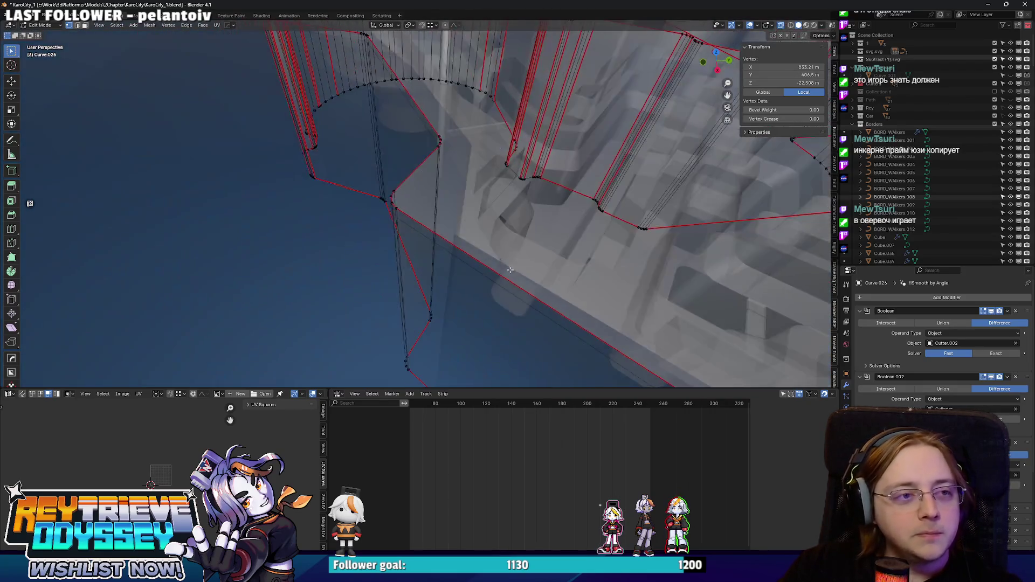
- Walk-navigate over the bowl to the slab's notch corner
{"action": "left_click_drag", "start_coordinate": [446, 189], "coordinate": [310, 115]}
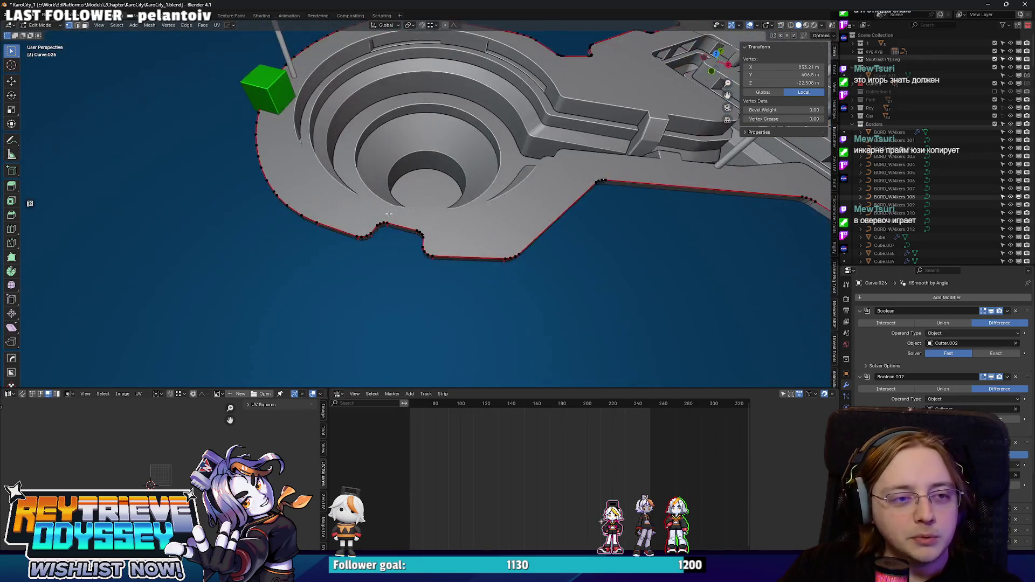
{"action": "key", "text": "shift+grave"}
{"action": "key", "text": "w"}
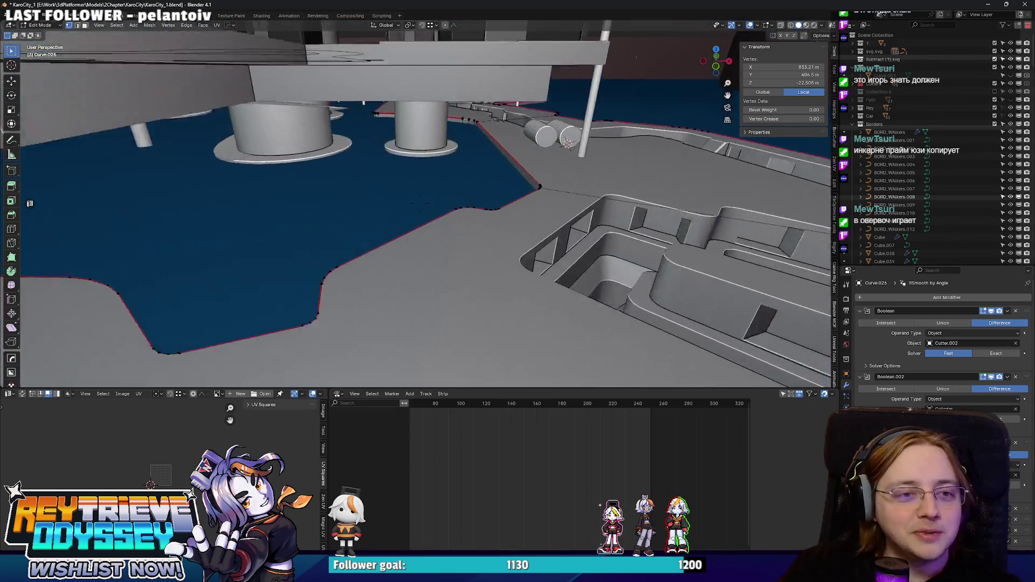
{"action": "key", "text": "s"}
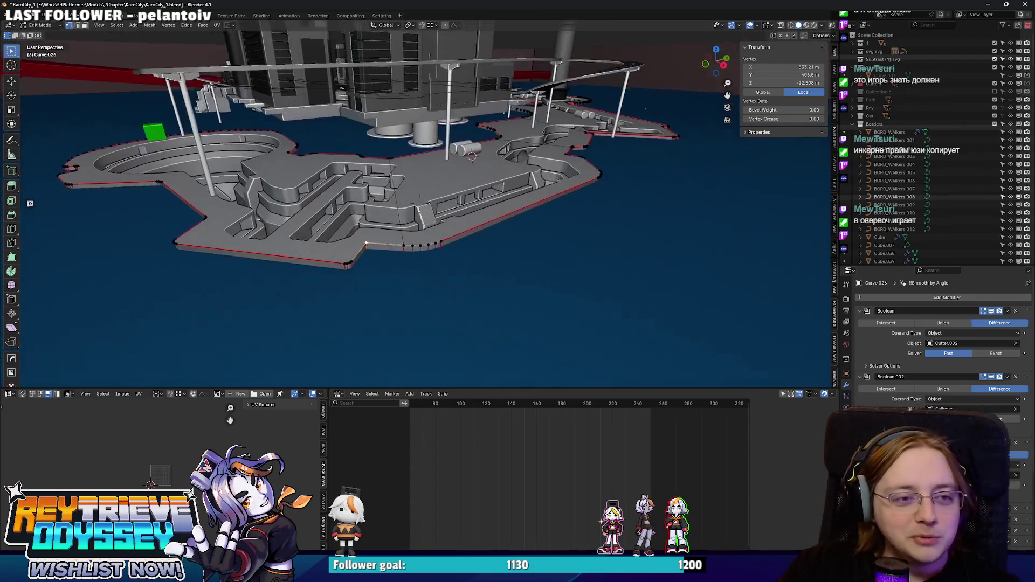
{"action": "key", "text": "w"}
{"action": "key", "text": "w"}
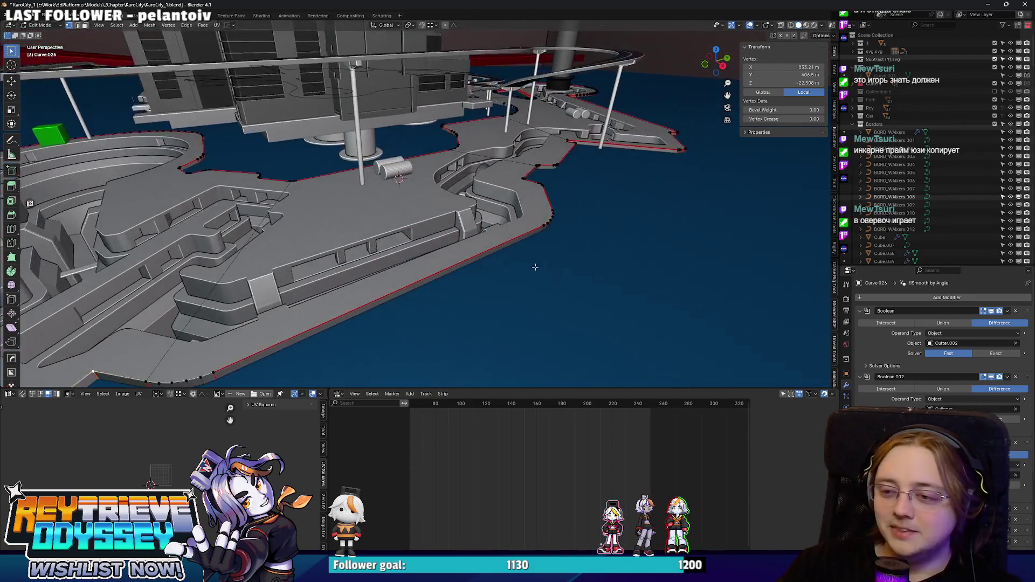
{"action": "key", "text": "w"}
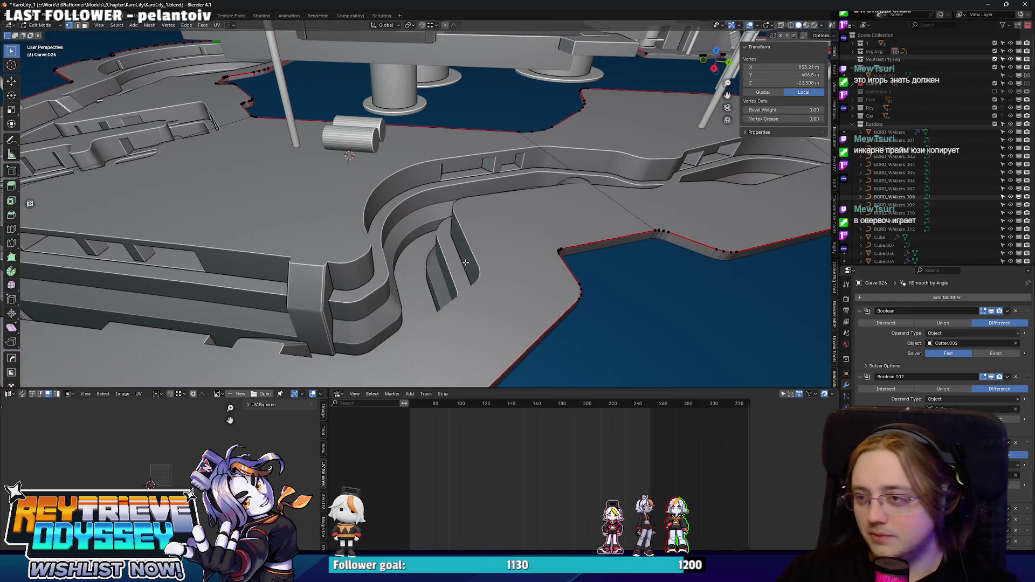
{"action": "key", "text": "s"}
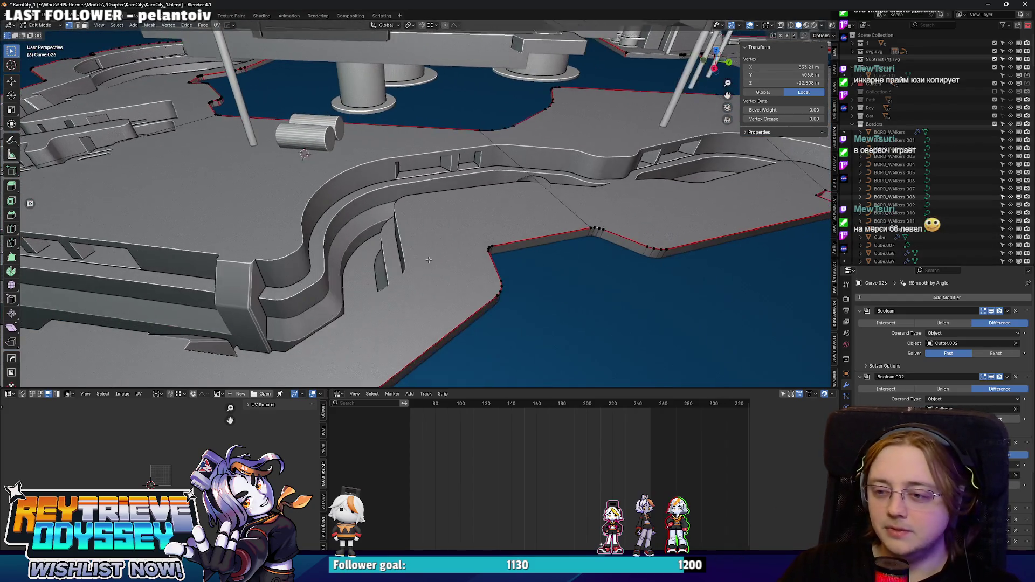
{"action": "key", "text": "w"}
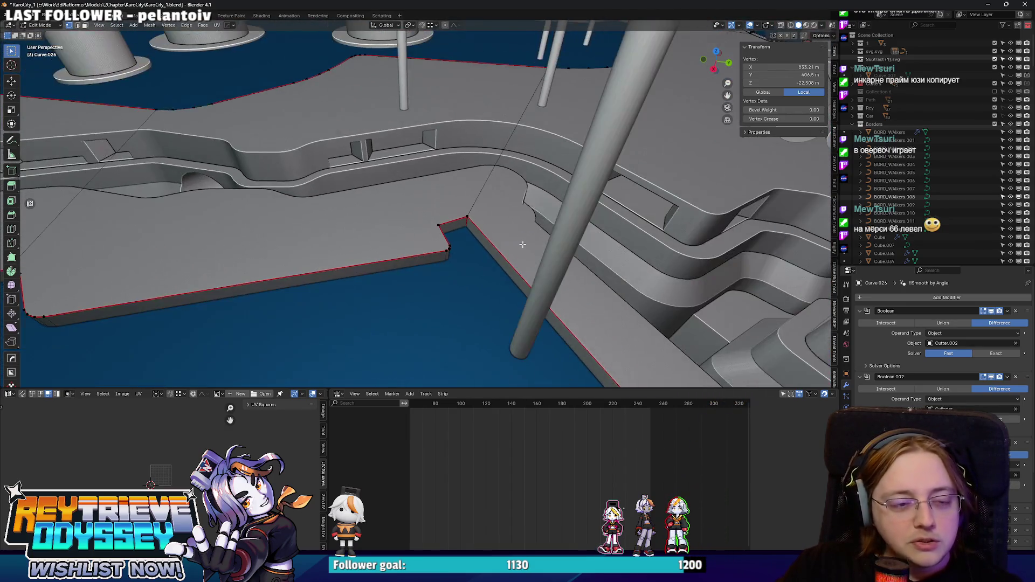
- Select the notch corner edges and dissolve them
{"action": "key", "text": "2"}
{"action": "left_click", "coordinate": [481, 238]}
{"action": "key", "text": "w"}
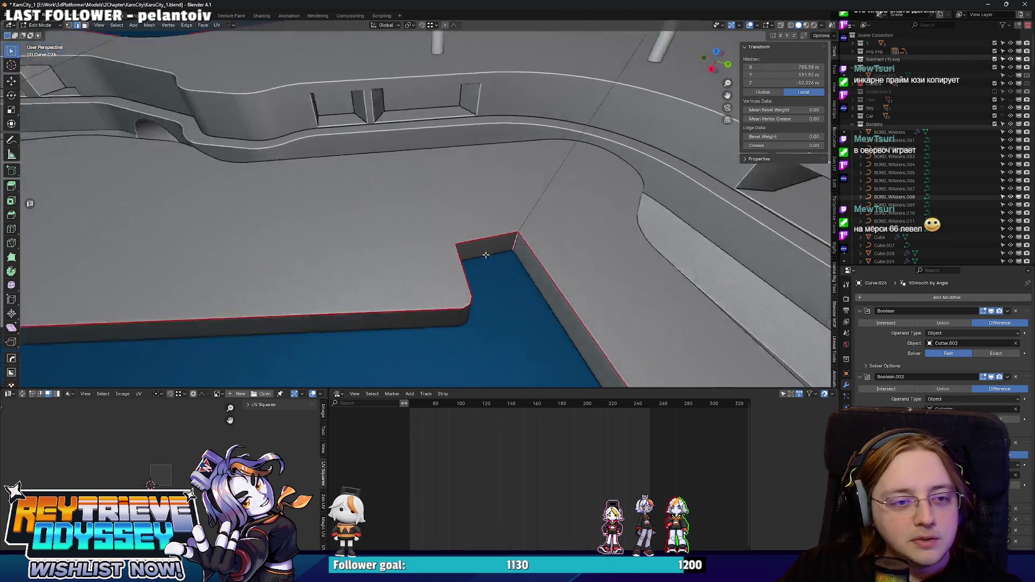
{"action": "left_click", "coordinate": [630, 245], "text": "shift"}
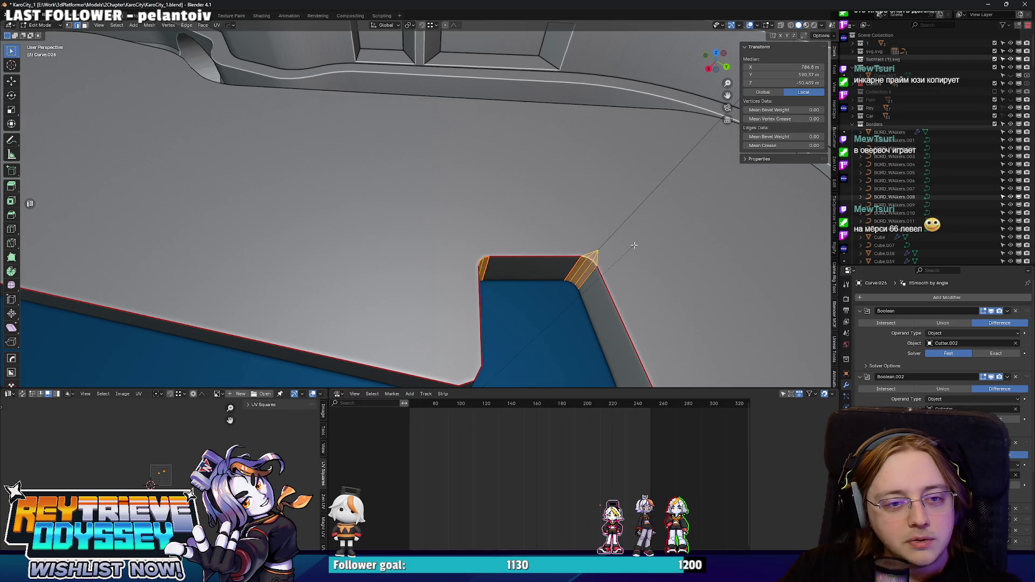
{"action": "key", "text": "ctrl+x"}
{"action": "key", "text": "s"}
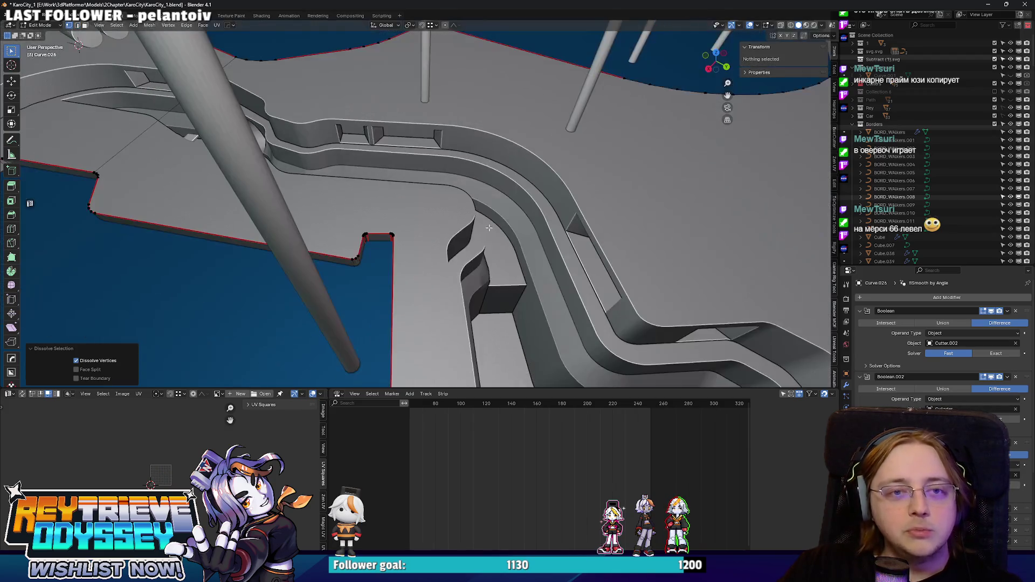
- Walk around for a wider view of the cleaned platform outline
{"action": "key", "text": "s"}
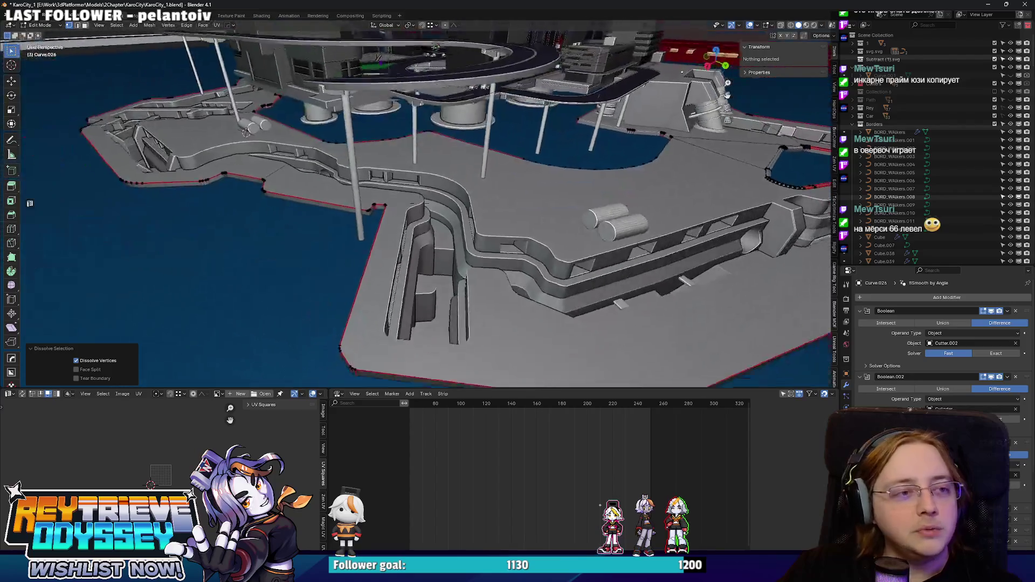
{"action": "key", "text": "c"}
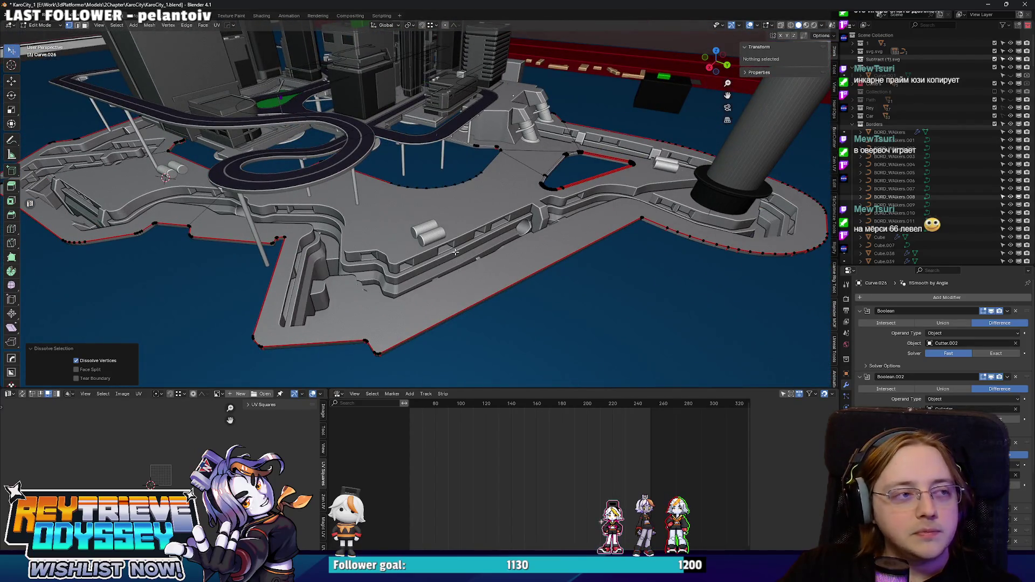
{"action": "key", "text": "w"}
{"action": "key", "text": "w"}
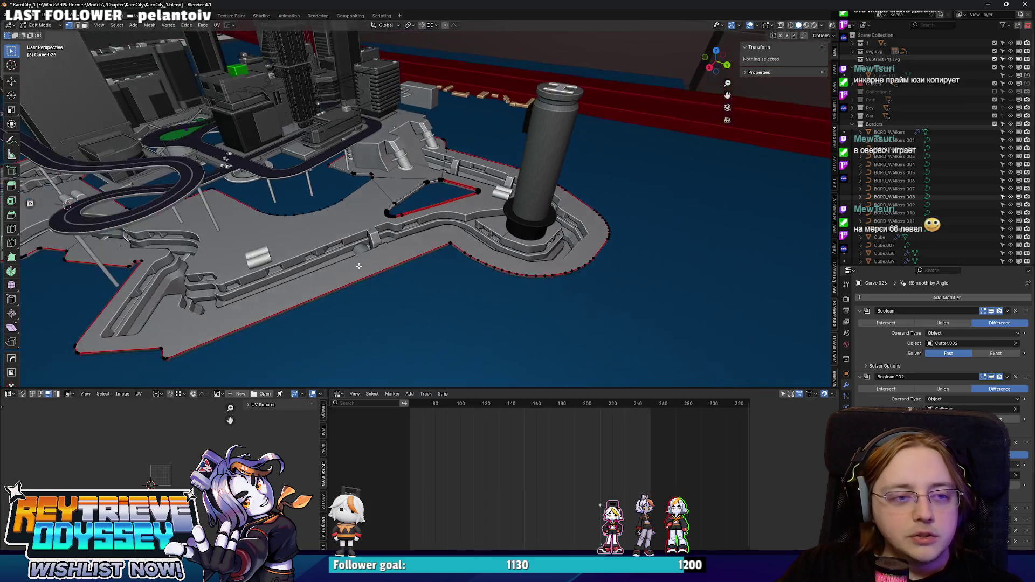
{"action": "key", "text": "s"}
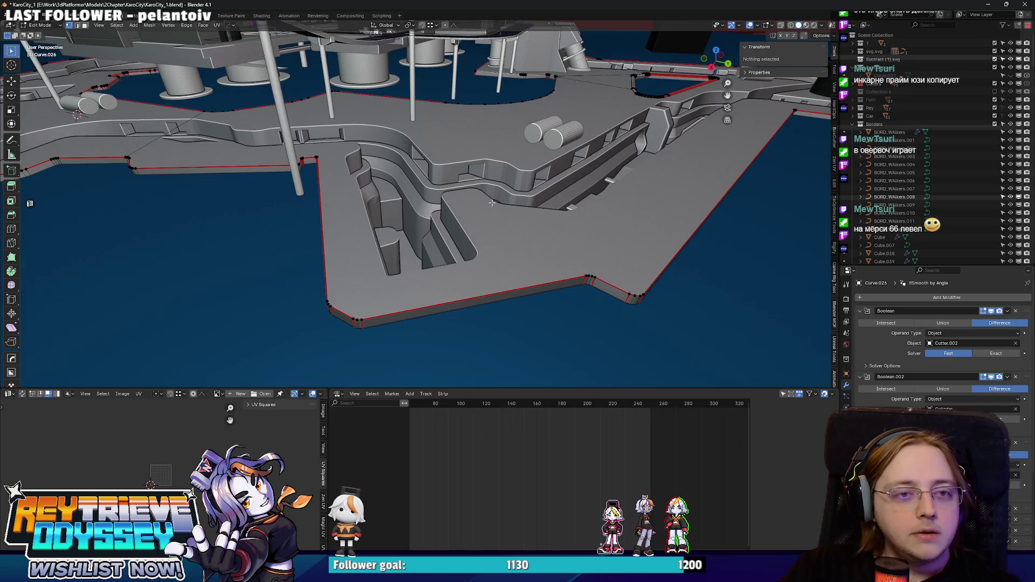
- Turn on X-ray and fly around to inspect the outlined platform walls
{"action": "key", "text": "w"}
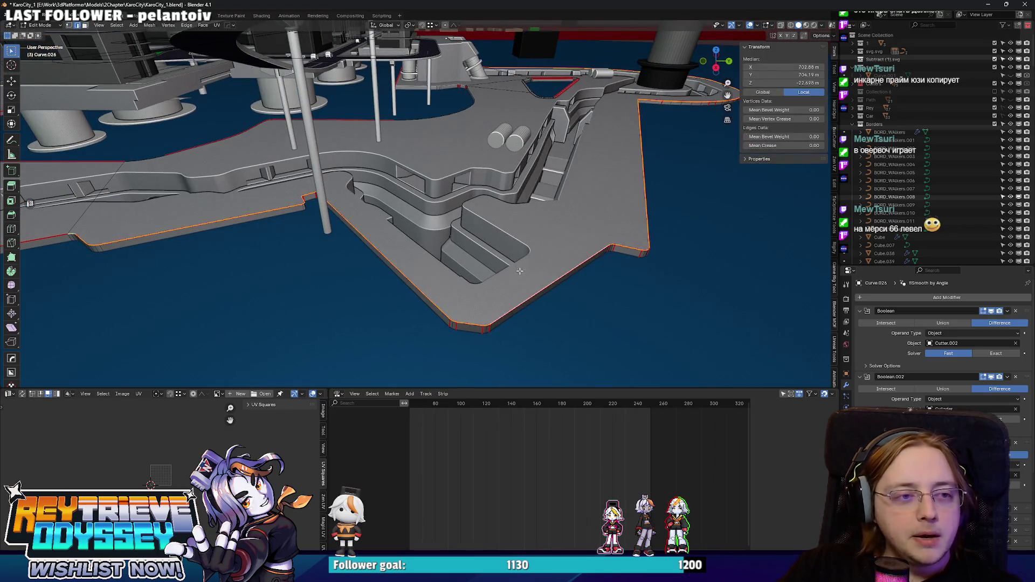
{"action": "key", "text": "w"}
{"action": "key", "text": "w"}
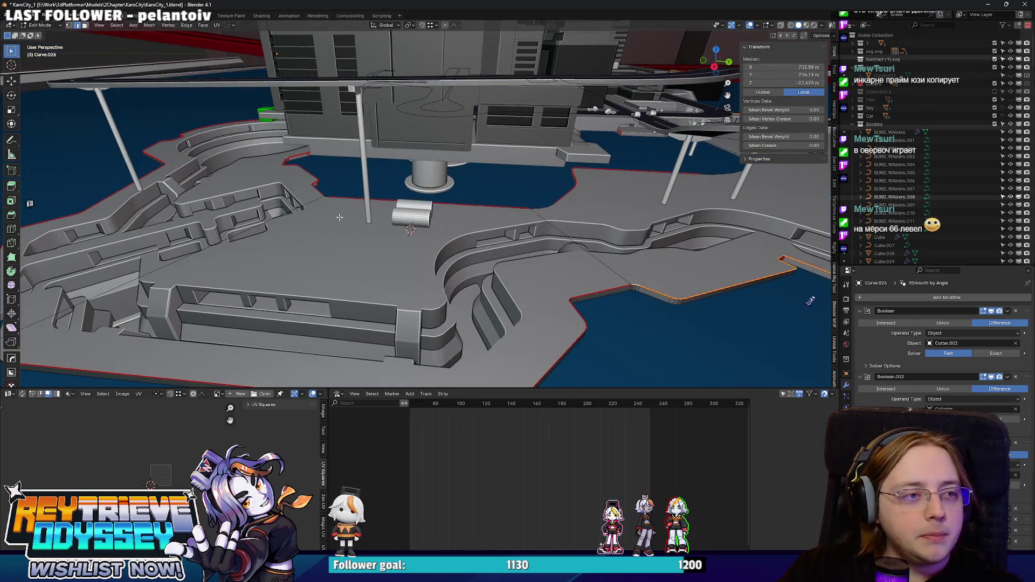
{"action": "key", "text": "alt+z"}
{"action": "key", "text": "w"}
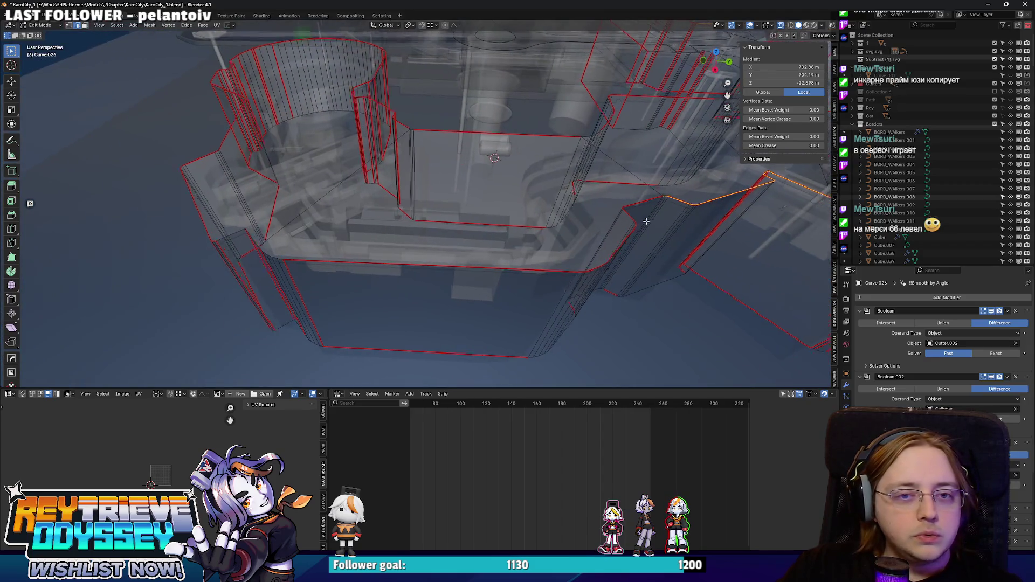
{"action": "key", "text": "w"}
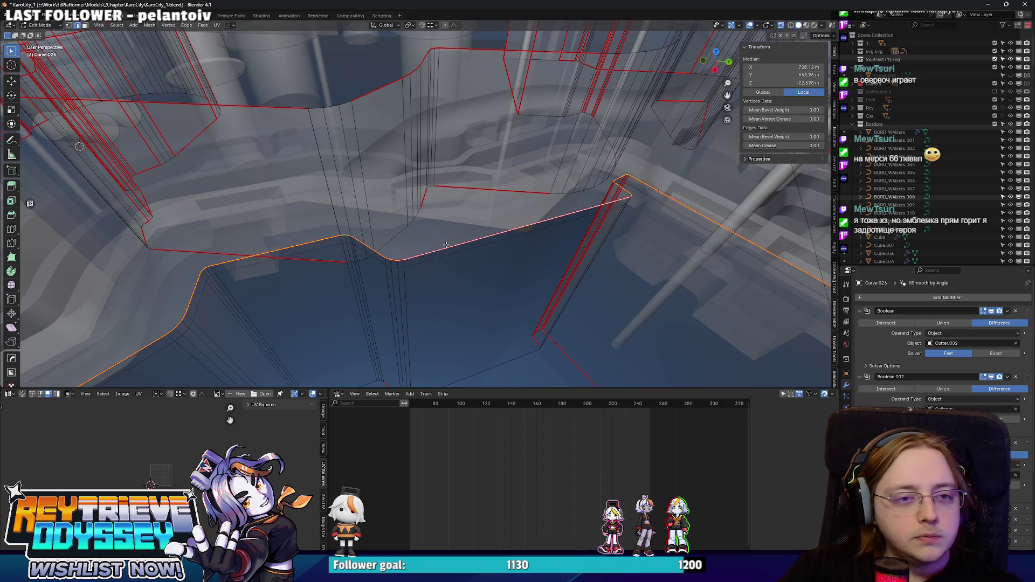
{"action": "key", "text": "s"}
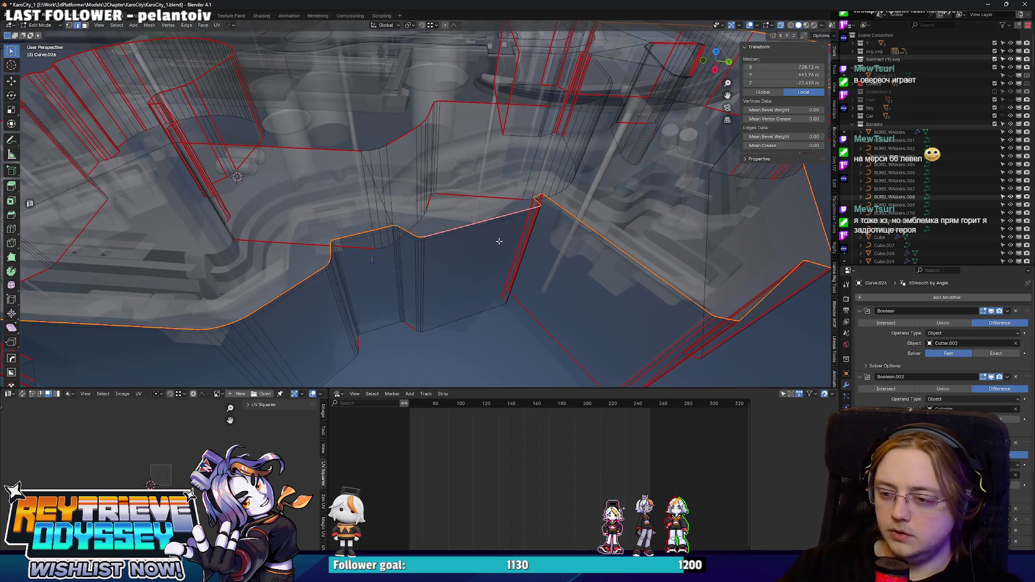
{"action": "key", "text": "s"}
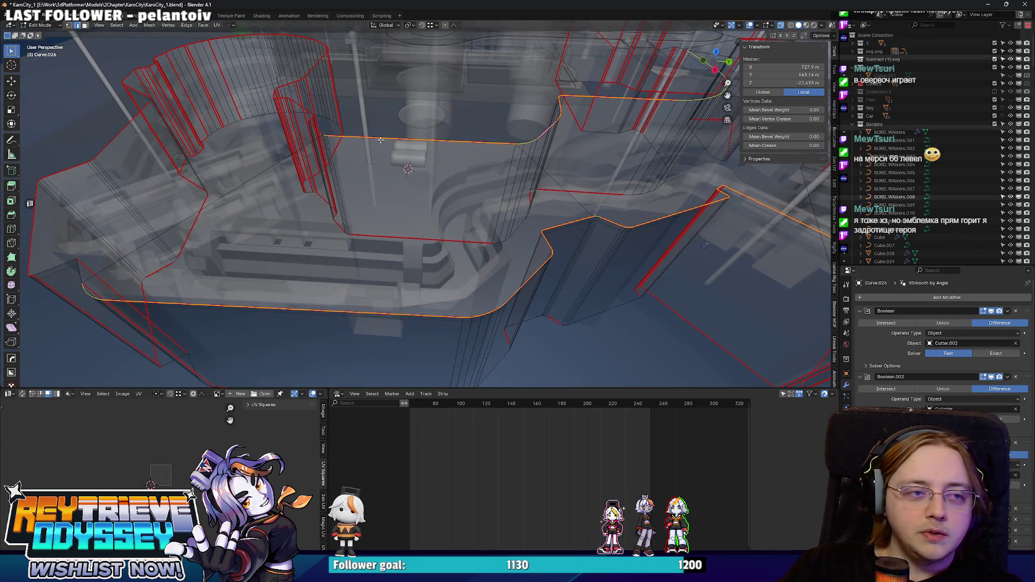
{"action": "key", "text": "s"}
- Duplicate the outer outline loop and place the copy about 0.25 m up
{"action": "key", "text": "w"}
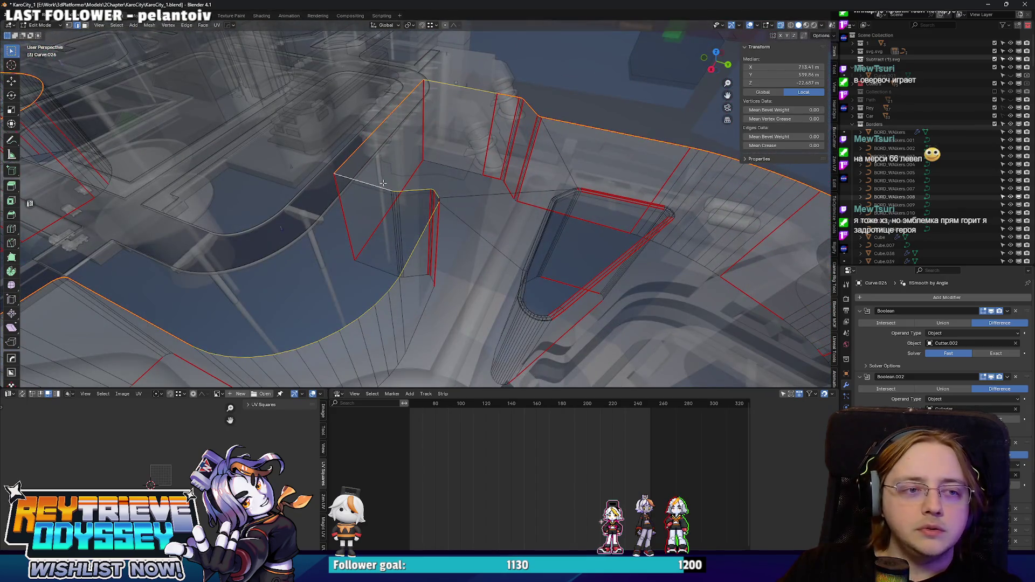
{"action": "key", "text": "w"}
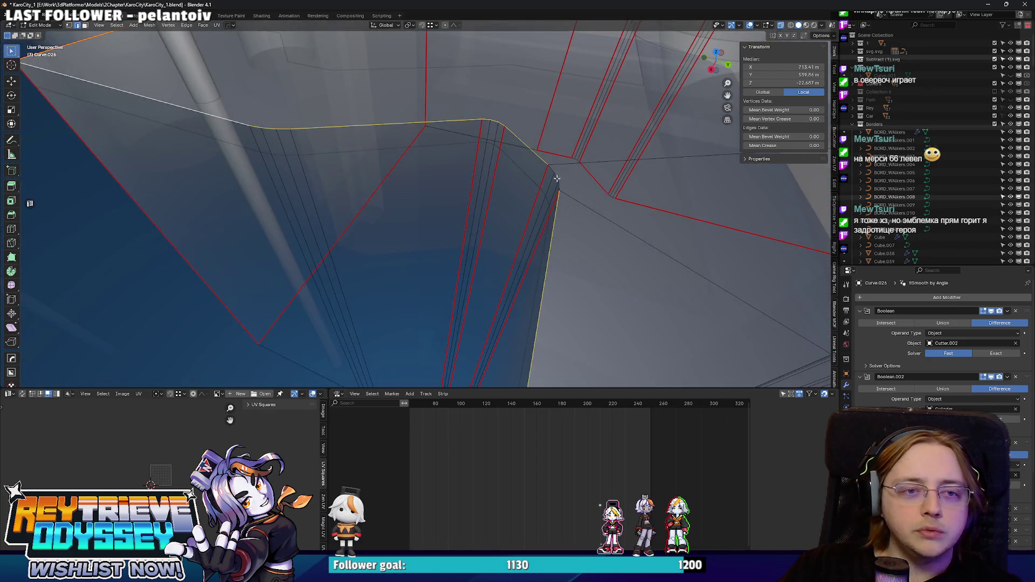
{"action": "key", "text": "s"}
{"action": "key", "text": "w"}
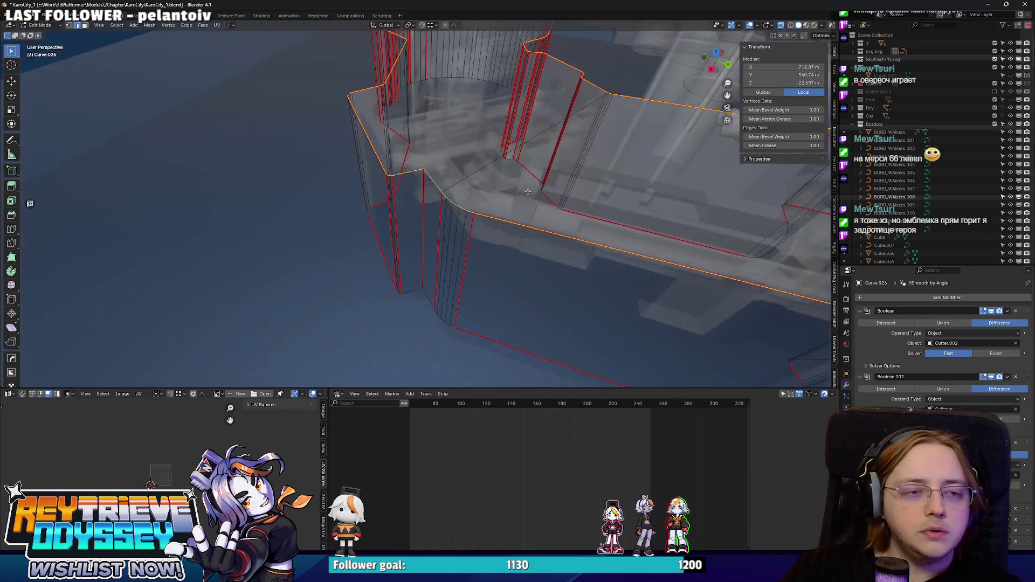
{"action": "key", "text": "s"}
{"action": "left_click", "coordinate": [541, 227]}
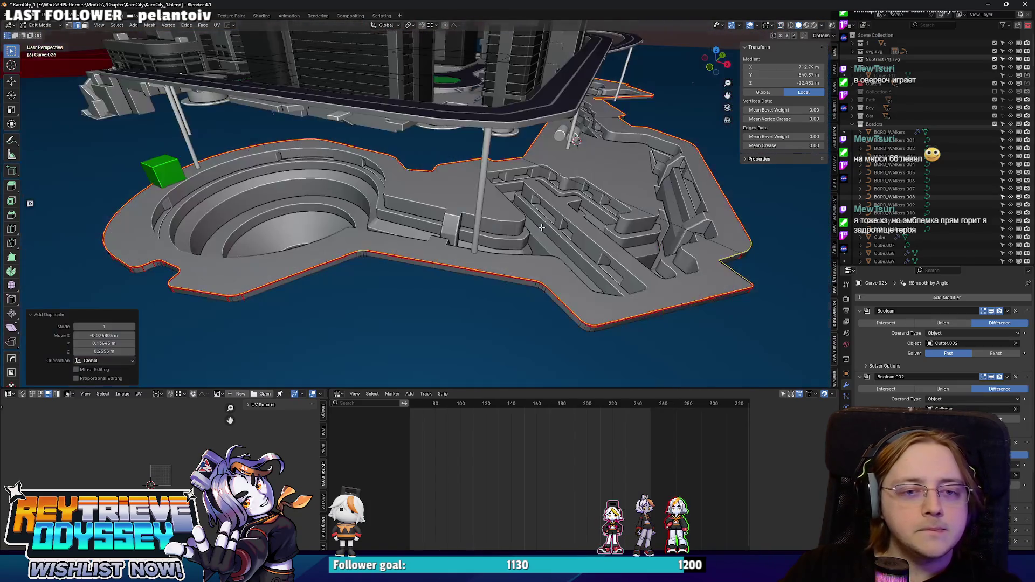
- Raise the copied outline, separate it into its own object and convert it to a curve
{"action": "left_click_drag", "start_coordinate": [541, 227], "coordinate": [550, 222]}
{"action": "key", "text": "z"}
{"action": "left_click", "coordinate": [551, 218]}
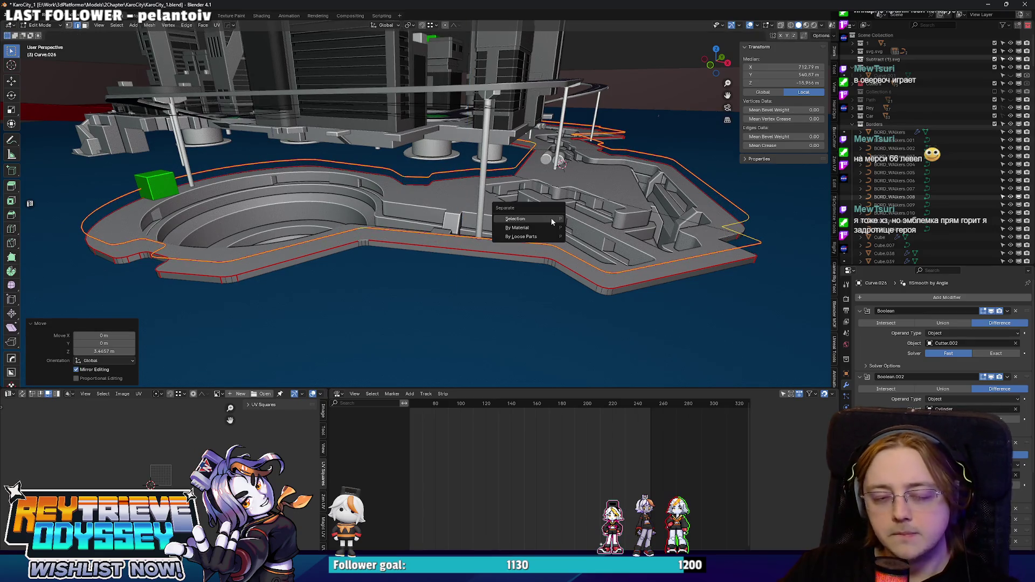
{"action": "left_click", "coordinate": [551, 218]}
{"action": "key", "text": "Tab"}
{"action": "left_click", "coordinate": [570, 254]}
{"action": "right_click", "coordinate": [568, 252]}
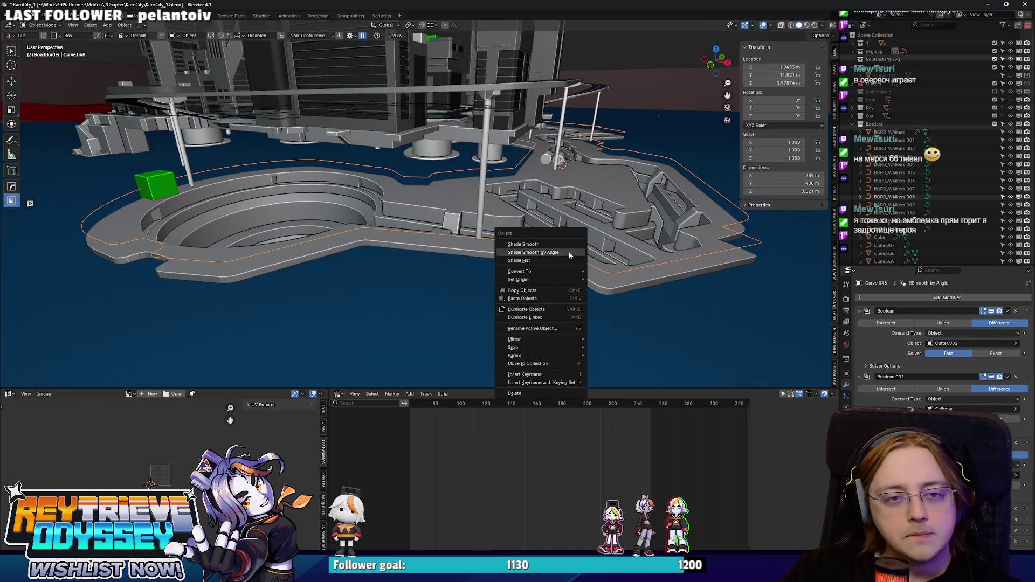
{"action": "mouse_move", "coordinate": [565, 274]}
{"action": "left_click", "coordinate": [605, 279]}
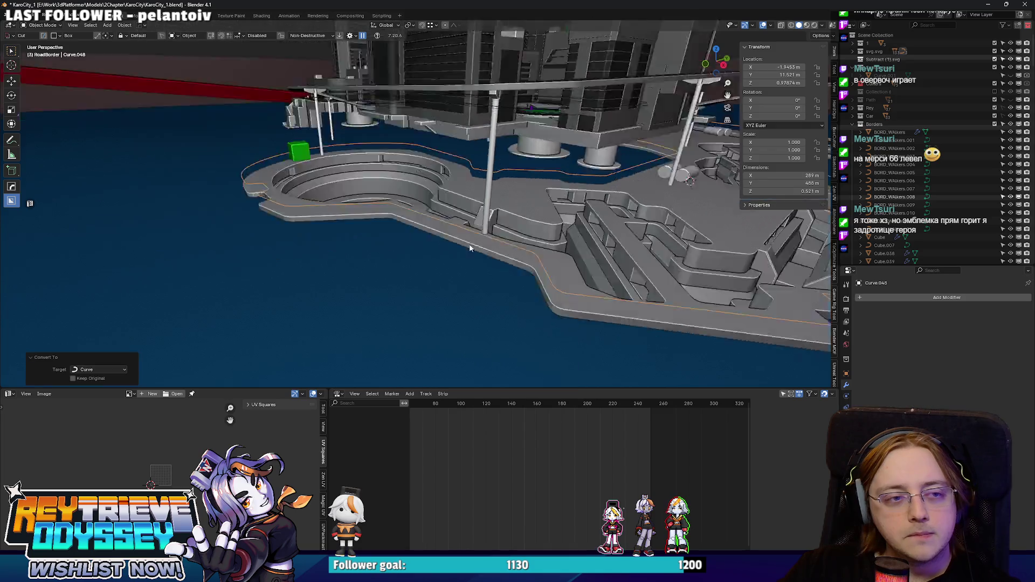
- Set the separated outline curve as the RoadBorder array's path
{"action": "left_click", "coordinate": [276, 129]}
{"action": "scroll", "coordinate": [943, 345], "scroll_direction": "down", "scroll_amount": 4}
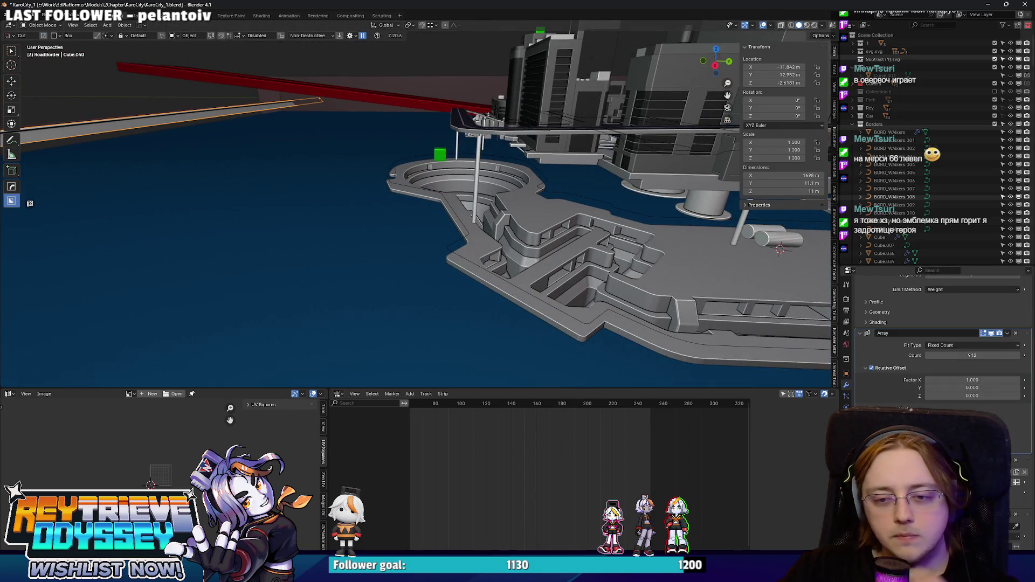
{"action": "left_click", "coordinate": [593, 323]}
{"action": "key", "text": "KP_Decimal"}
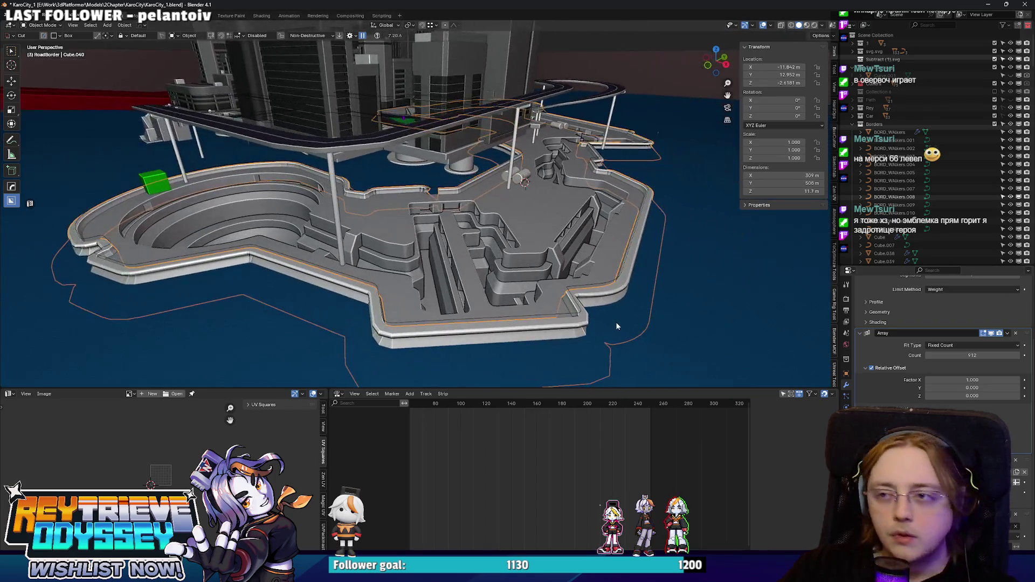
{"action": "scroll", "coordinate": [619, 324], "scroll_direction": "up", "scroll_amount": 6}
- Shift the road border along Y and lower it about 0.71 m
{"action": "key", "text": "g"}
{"action": "key", "text": "y"}
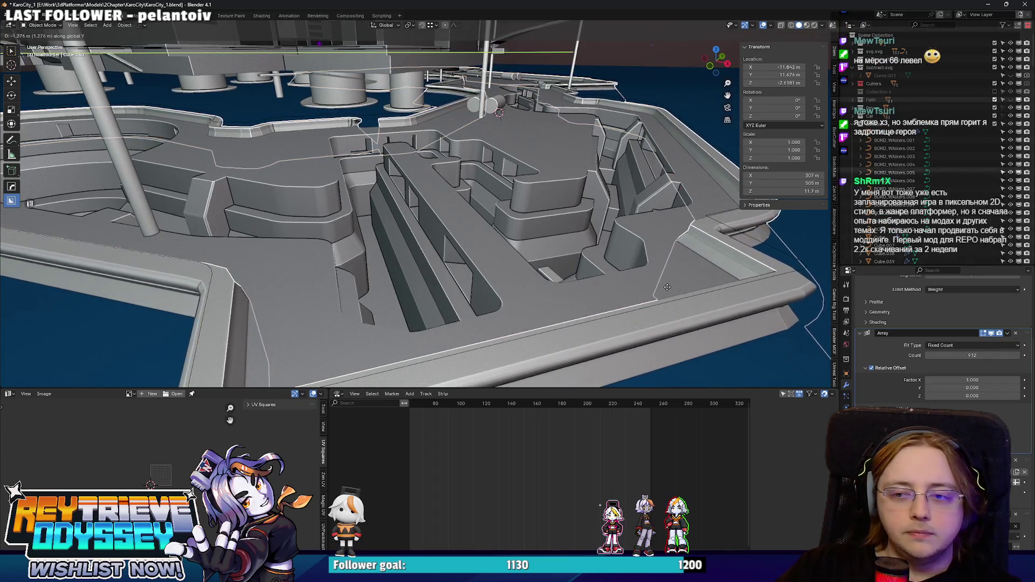
{"action": "left_click", "coordinate": [667, 288]}
{"action": "left_click_drag", "start_coordinate": [668, 290], "coordinate": [646, 270]}
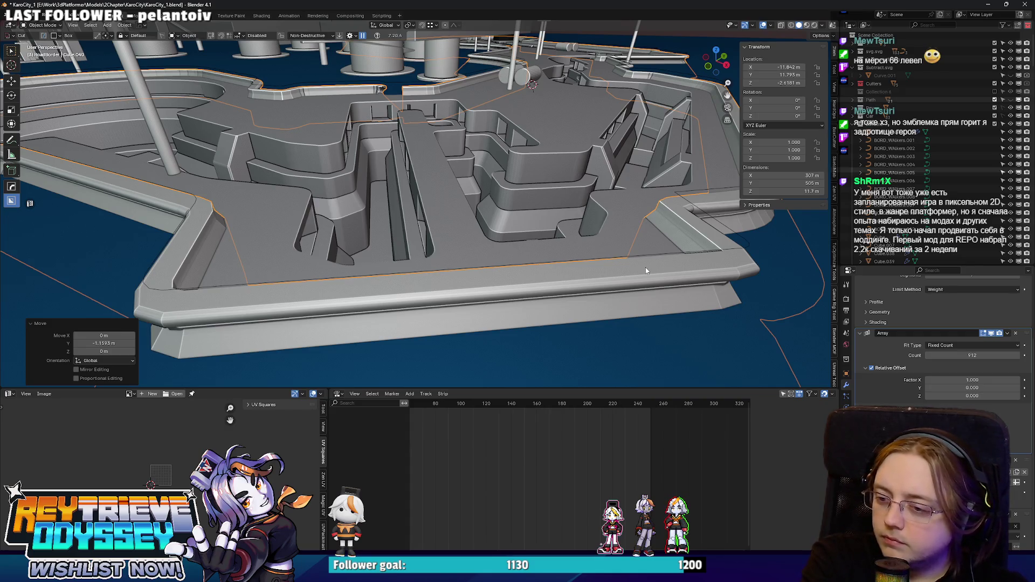
{"action": "mouse_move", "coordinate": [646, 268]}
{"action": "left_mouse_down"}
{"action": "mouse_move", "coordinate": [392, 222]}
{"action": "mouse_move", "coordinate": [485, 200]}
{"action": "left_mouse_up"}
{"action": "key", "text": "g"}
{"action": "key", "text": "y"}
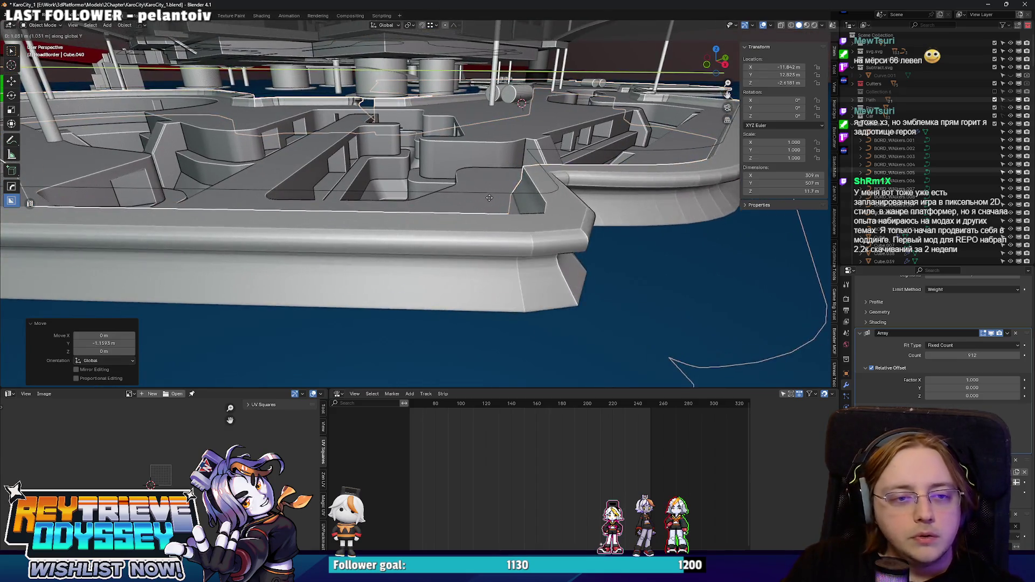
{"action": "left_click", "coordinate": [502, 202]}
{"action": "scroll", "coordinate": [520, 204], "scroll_direction": "up", "scroll_amount": 3}
{"action": "key", "text": "g"}
{"action": "key", "text": "z"}
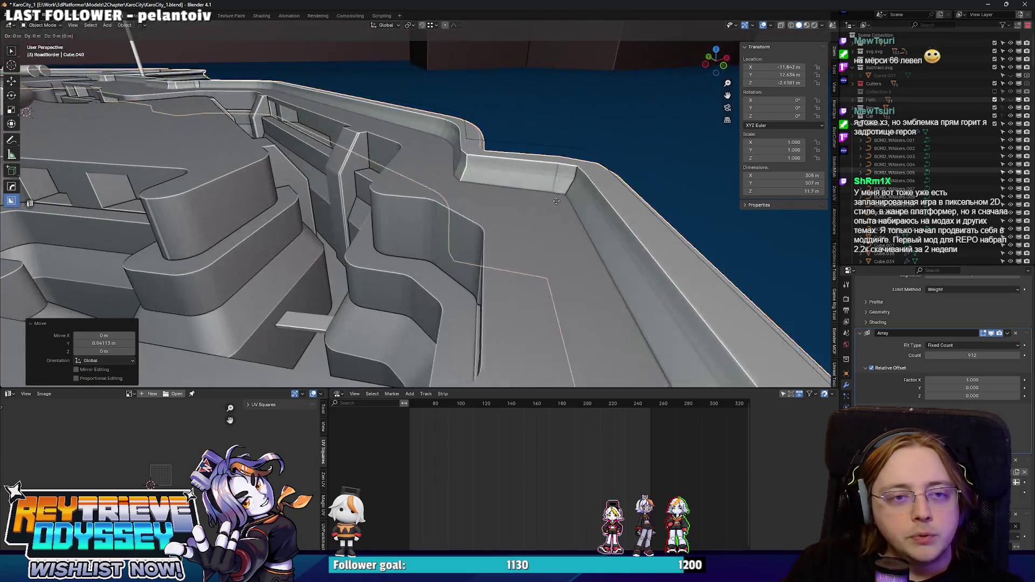
{"action": "left_click", "coordinate": [557, 174]}
- Nudge the border along Y and lower it to meet the platform edge, about 1.46 m total
{"action": "scroll", "coordinate": [558, 174], "scroll_direction": "down", "scroll_amount": 3}
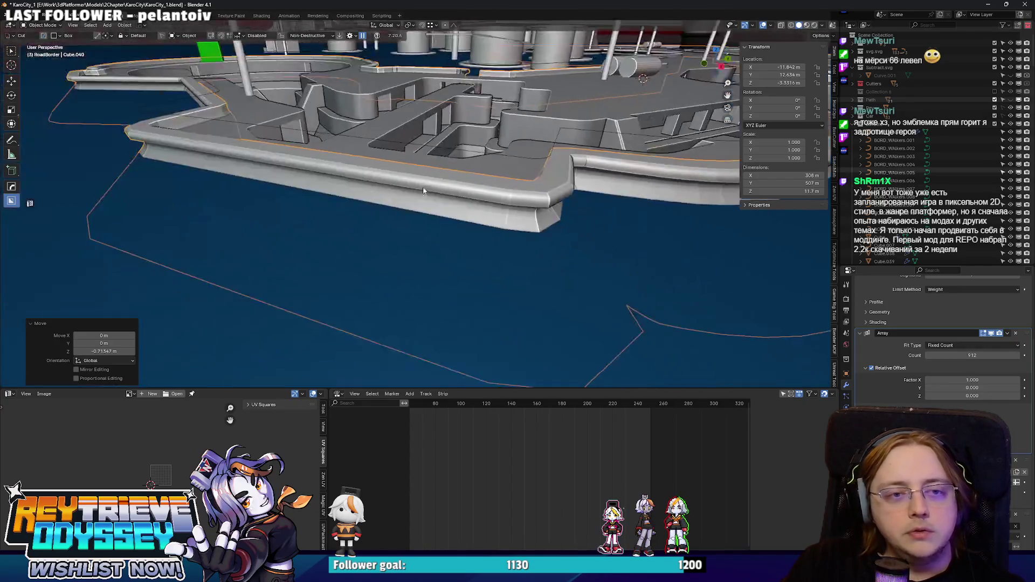
{"action": "key", "text": "g"}
{"action": "key", "text": "y"}
{"action": "scroll", "coordinate": [435, 201], "scroll_direction": "up", "scroll_amount": 5}
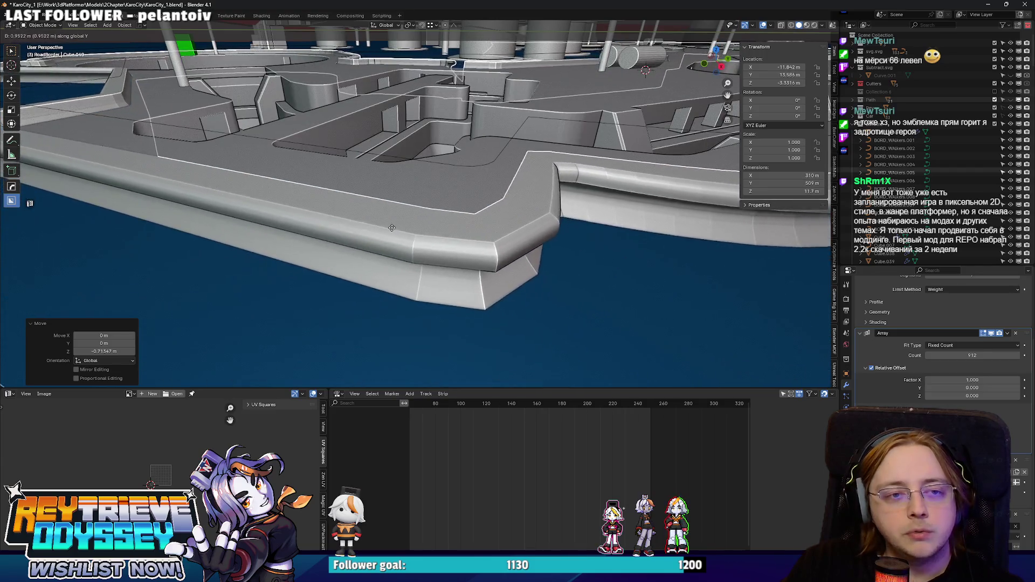
{"action": "left_click", "coordinate": [380, 214]}
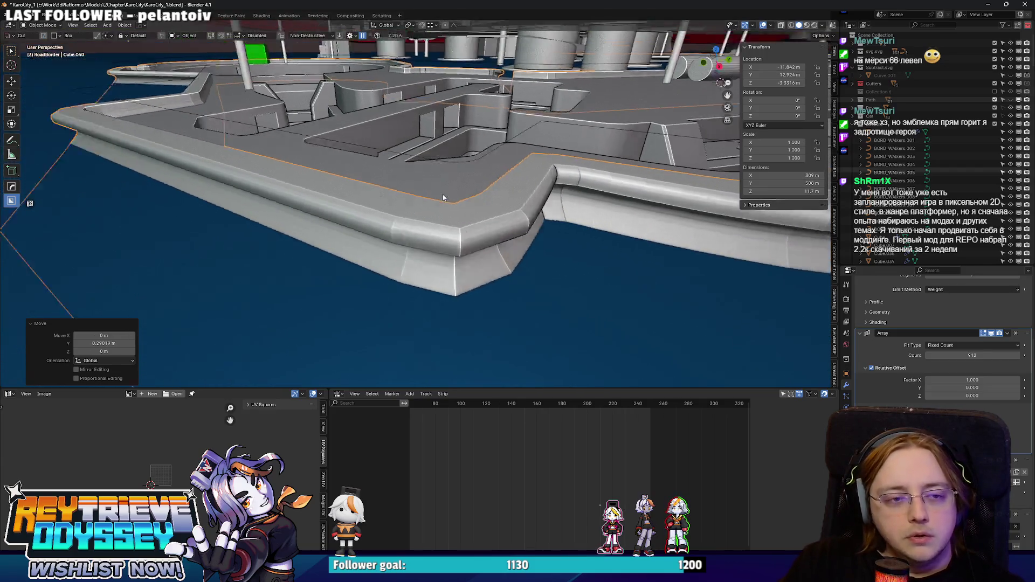
{"action": "scroll", "coordinate": [455, 204], "scroll_direction": "down", "scroll_amount": 4}
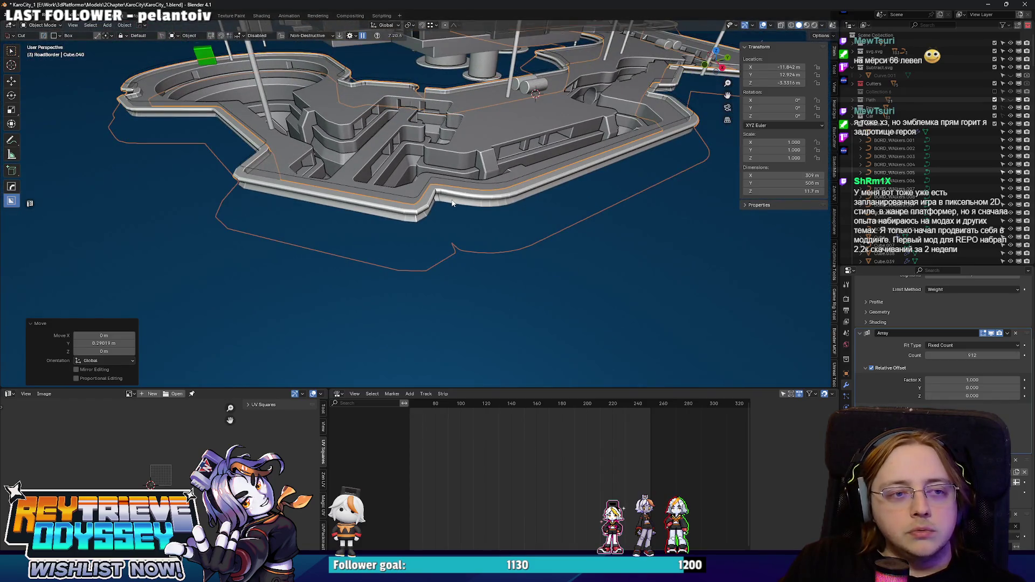
{"action": "scroll", "coordinate": [451, 202], "scroll_direction": "up", "scroll_amount": 8}
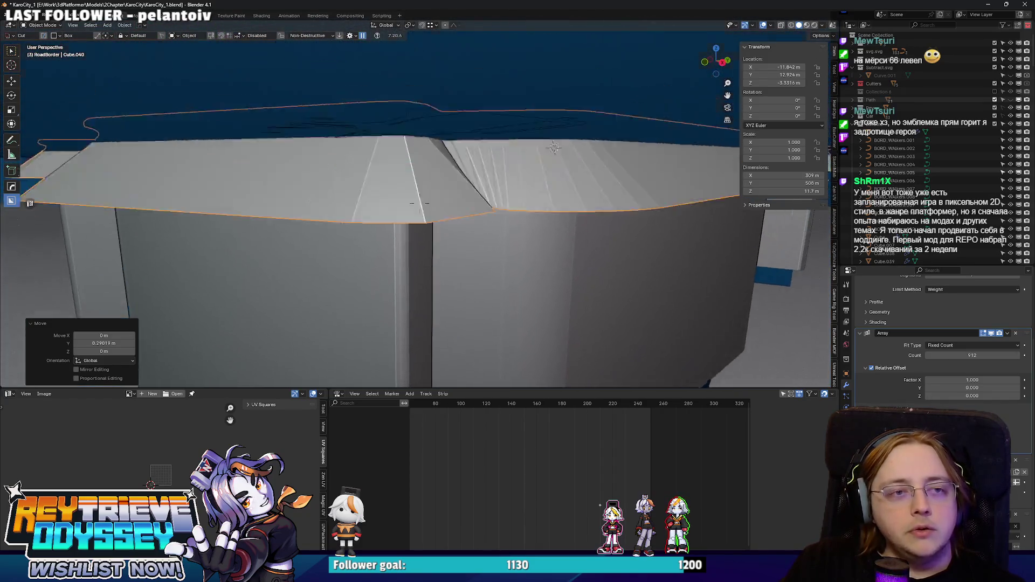
{"action": "scroll", "coordinate": [419, 203], "scroll_direction": "down", "scroll_amount": 6}
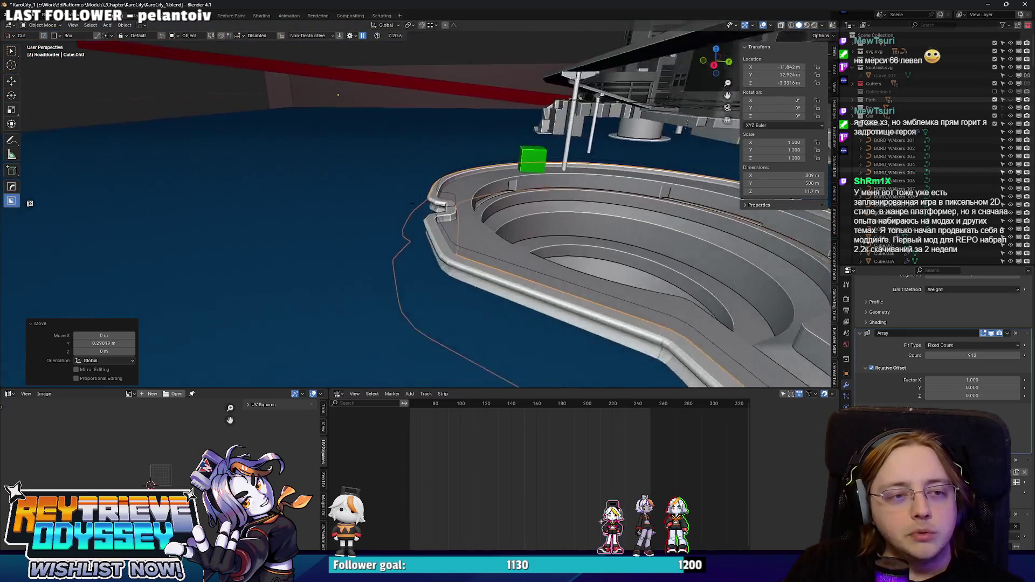
{"action": "scroll", "coordinate": [464, 217], "scroll_direction": "up", "scroll_amount": 6}
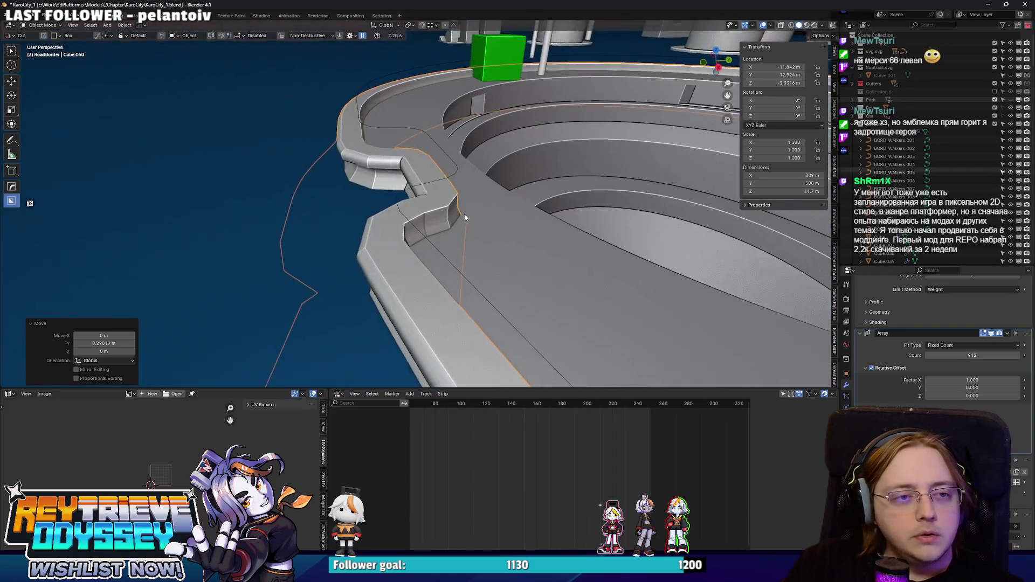
{"action": "scroll", "coordinate": [465, 217], "scroll_direction": "down", "scroll_amount": 3}
{"action": "key", "text": "g"}
{"action": "key", "text": "z"}
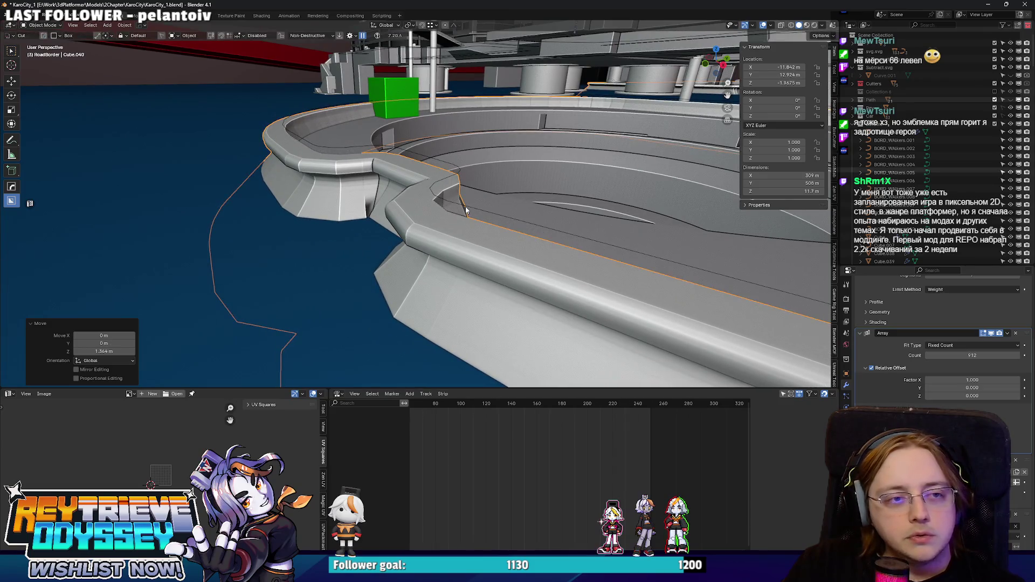
{"action": "left_click", "coordinate": [448, 215]}
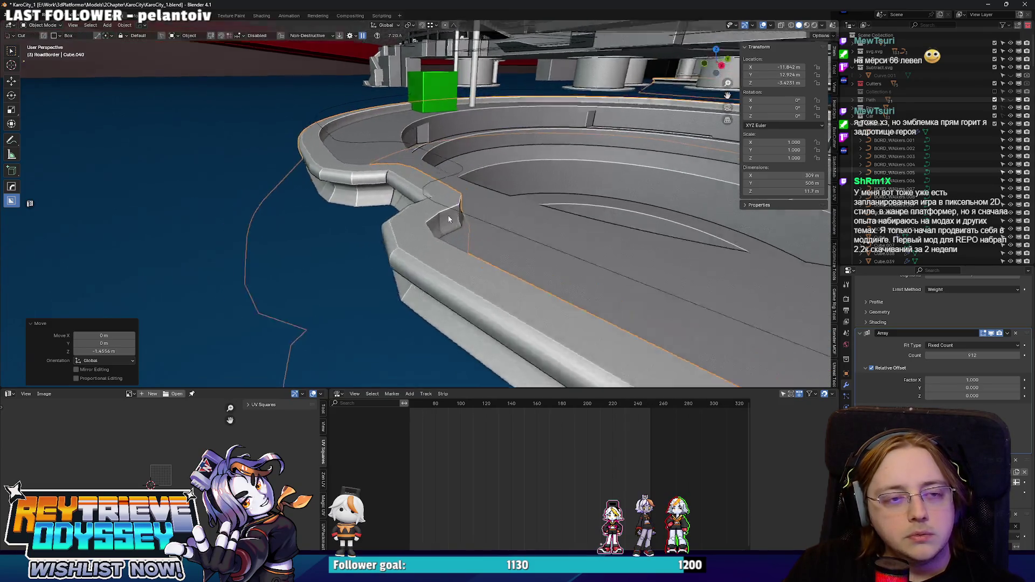
{"action": "scroll", "coordinate": [425, 204], "scroll_direction": "up", "scroll_amount": 3}
{"action": "scroll", "coordinate": [415, 216], "scroll_direction": "down", "scroll_amount": 5}
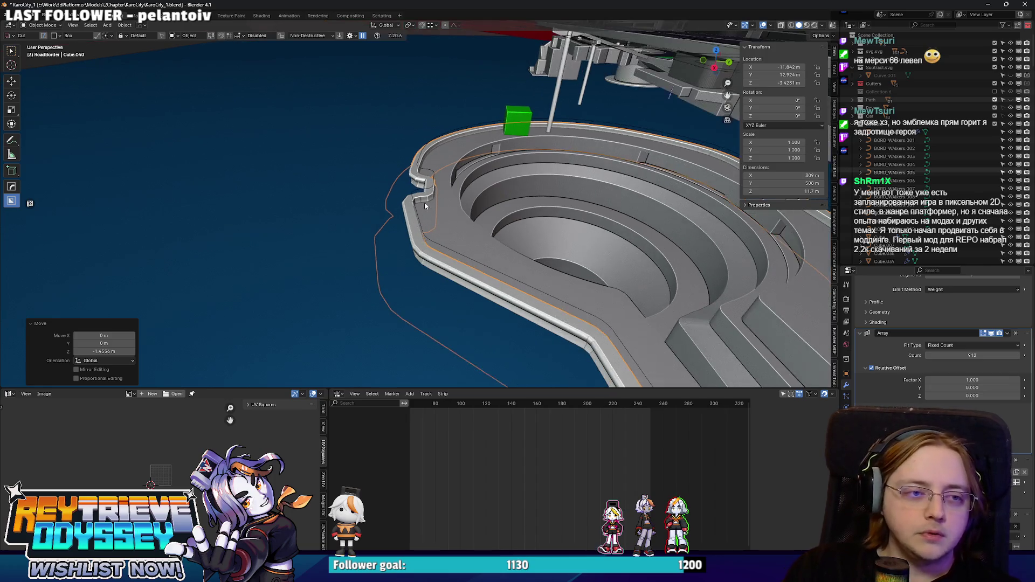
{"action": "scroll", "coordinate": [426, 205], "scroll_direction": "up", "scroll_amount": 2}
{"action": "key", "text": "Tab"}
{"action": "scroll", "coordinate": [485, 210], "scroll_direction": "down", "scroll_amount": 3}
{"action": "scroll", "coordinate": [539, 204], "scroll_direction": "down", "scroll_amount": 3}
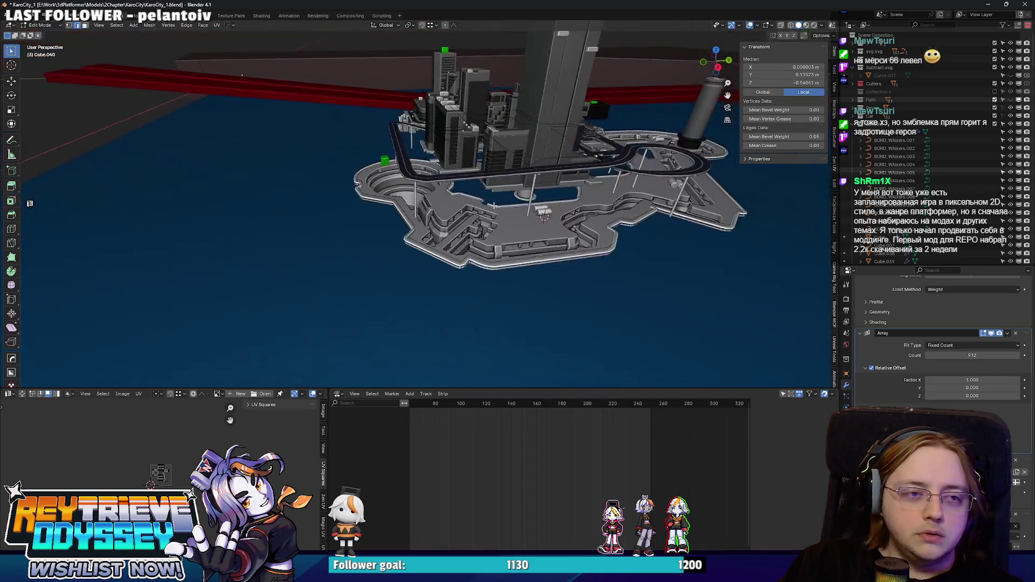
- Scale Cube.040's border mesh to 0.9046 along X, then return to Object Mode with the whole city visible
{"action": "key", "text": "s"}
{"action": "key", "text": "x"}
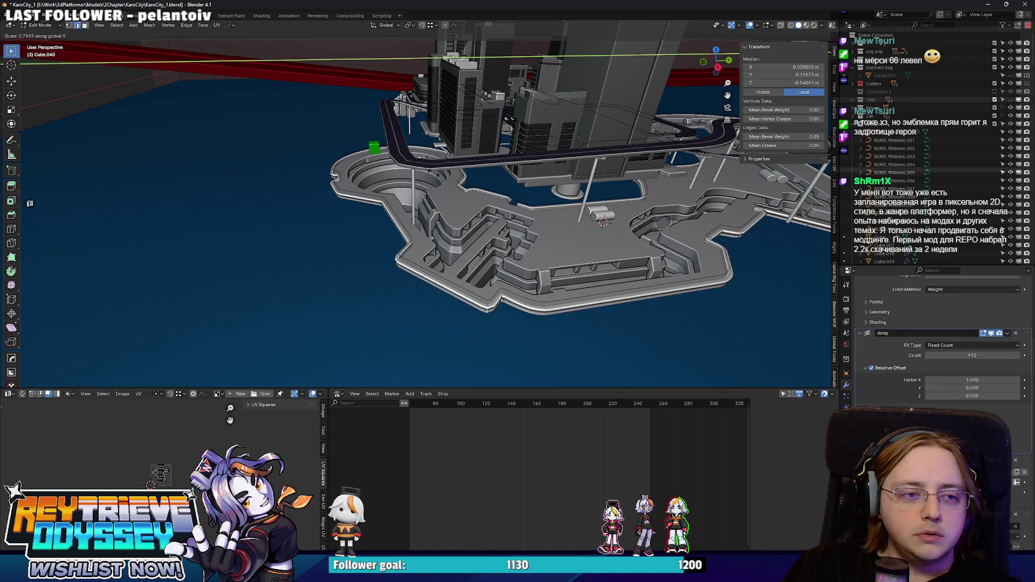
{"action": "scroll", "coordinate": [415, 168], "scroll_direction": "up", "scroll_amount": 4}
{"action": "key", "text": "s"}
{"action": "key", "text": "x"}
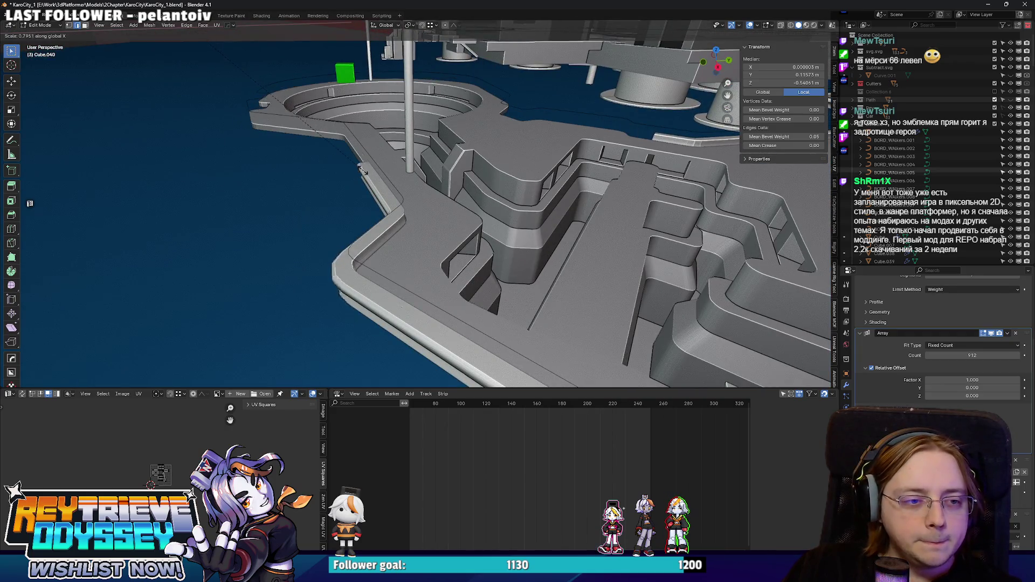
{"action": "key", "text": "KP_Divide"}
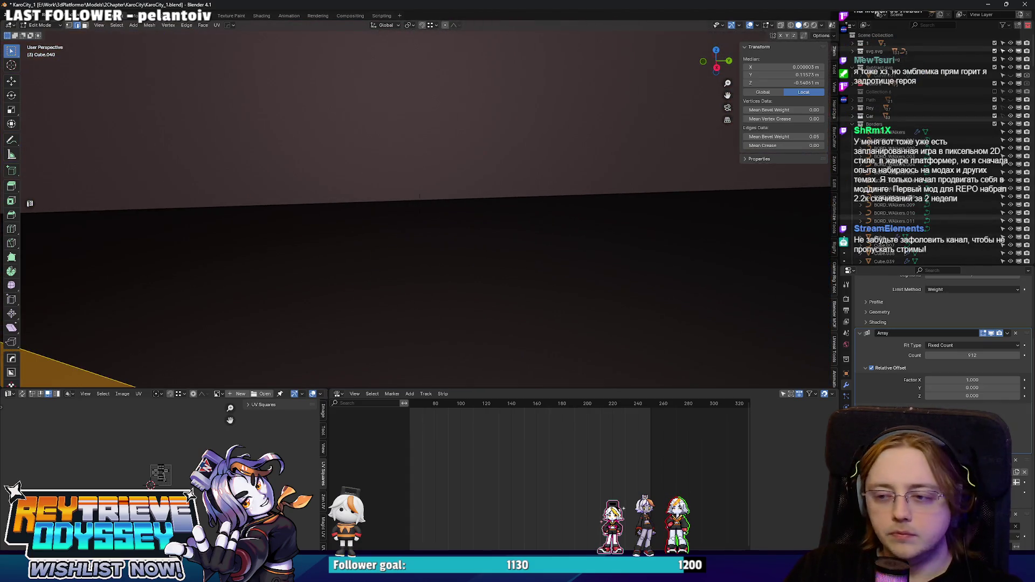
{"action": "key", "text": "s"}
{"action": "key", "text": "x"}
{"action": "left_click", "coordinate": [471, 168]}
{"action": "key", "text": "Tab"}
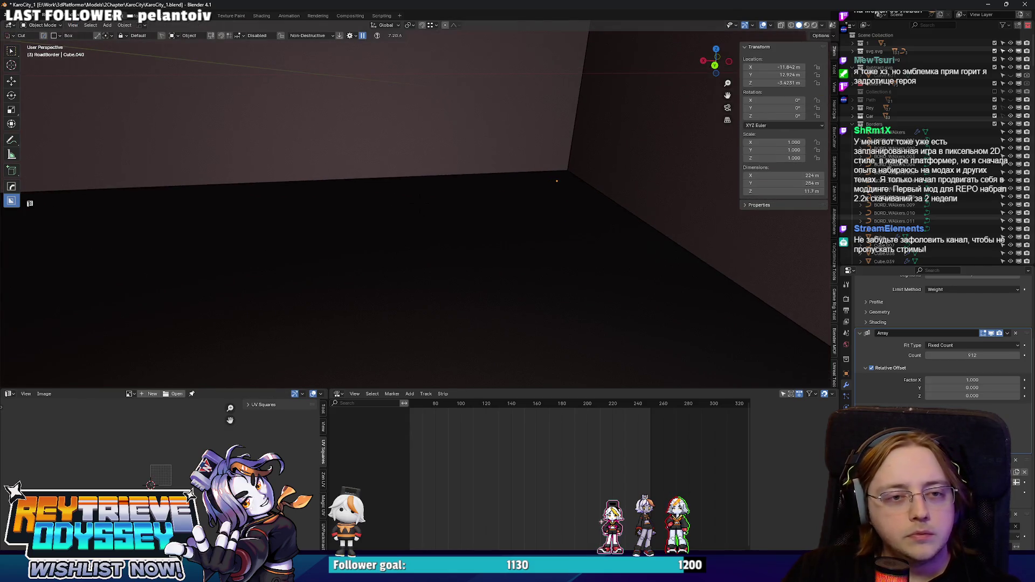
{"action": "key", "text": "KP_Divide"}
{"action": "key", "text": "KP_Divide"}
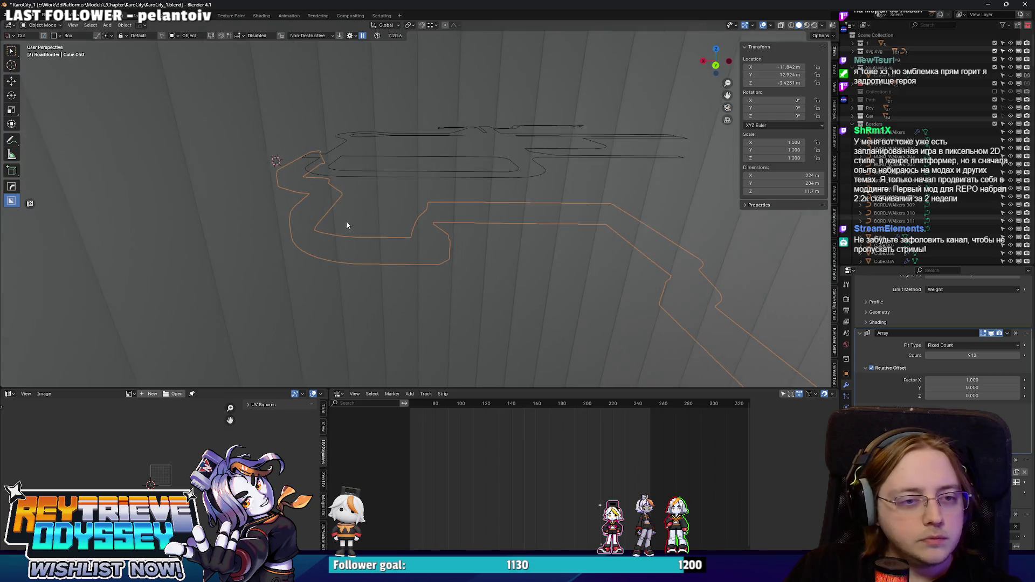
{"action": "key", "text": "KP_Divide"}
{"action": "scroll", "coordinate": [347, 225], "scroll_direction": "down", "scroll_amount": 4}
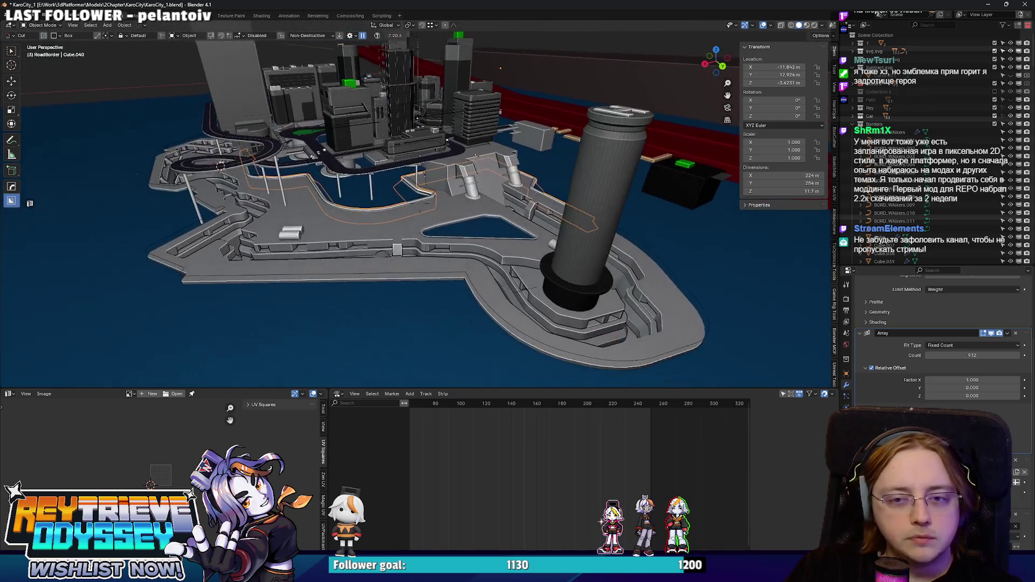
- Try Array counts of 4012, 3012 and 2012 for the road border
{"action": "left_click", "coordinate": [950, 354]}
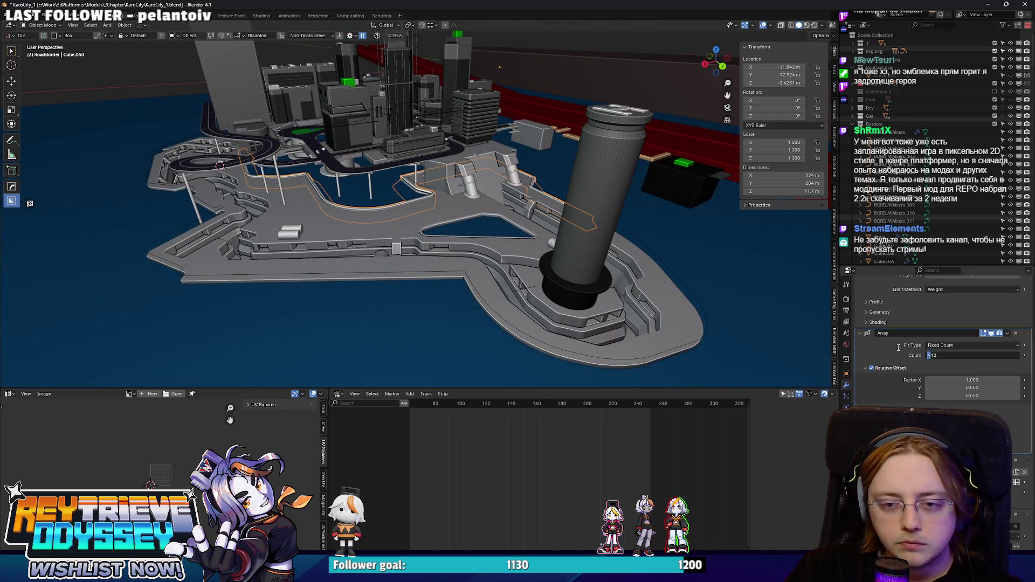
{"action": "type", "text": "4012"}
{"action": "key", "text": "Return"}
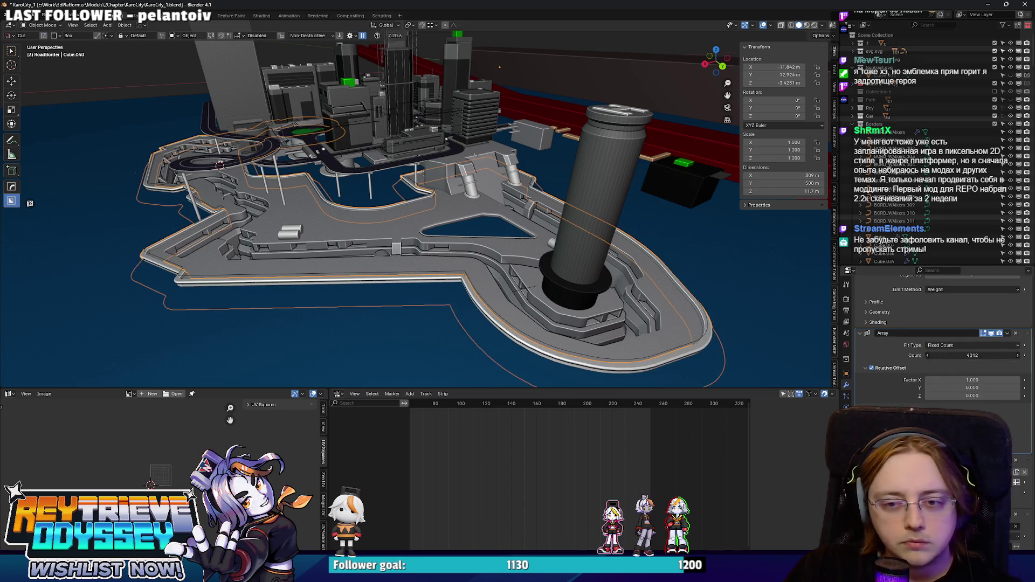
{"action": "key", "text": "Delete"}
{"action": "type", "text": "3"}
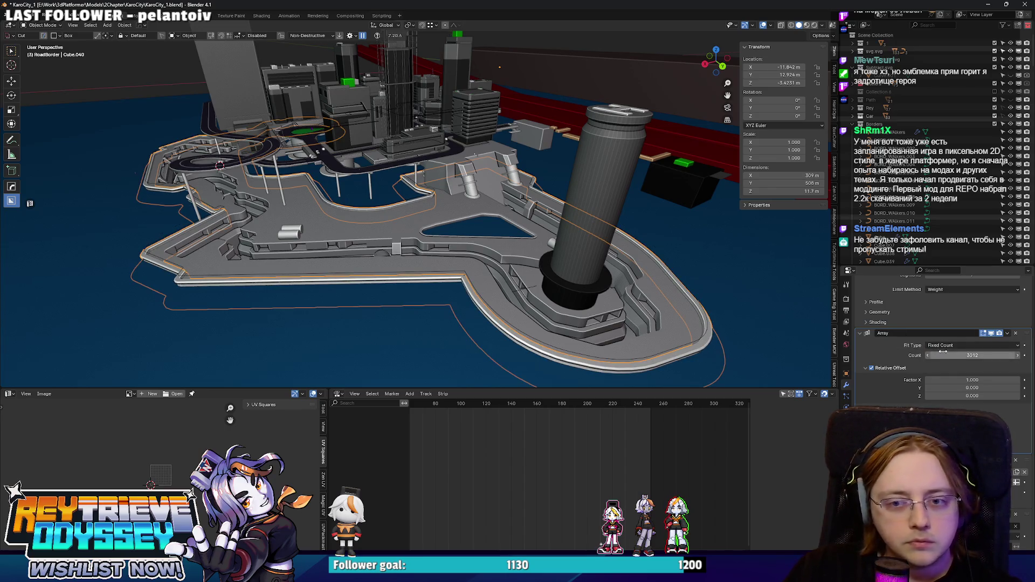
{"action": "double_click", "coordinate": [931, 356]}
{"action": "type", "text": "2"}
{"action": "key", "text": "Return"}
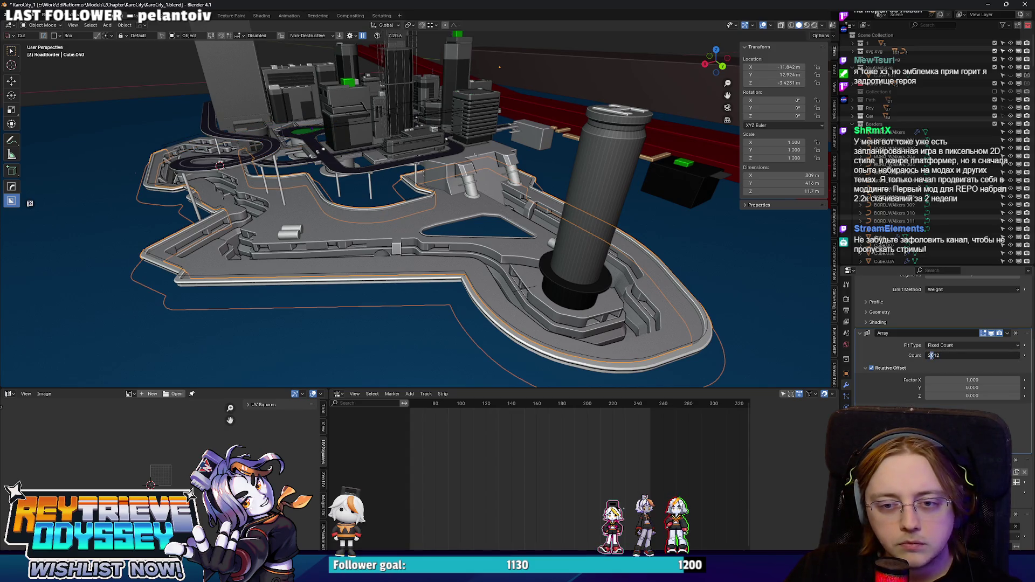
- Settle the Array count at 2750 after trying 2512 and 2700, checking coverage
{"action": "key", "text": "BackSpace"}
{"action": "type", "text": "5"}
{"action": "key", "text": "Return"}
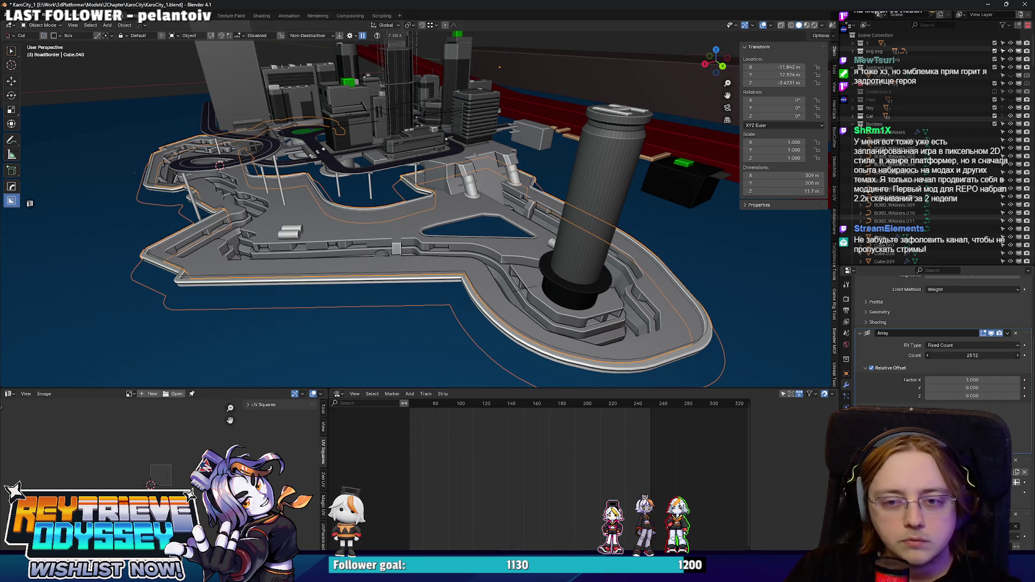
{"action": "type", "text": "0"}
{"action": "key", "text": "Return"}
{"action": "scroll", "coordinate": [443, 217], "scroll_direction": "up", "scroll_amount": 5}
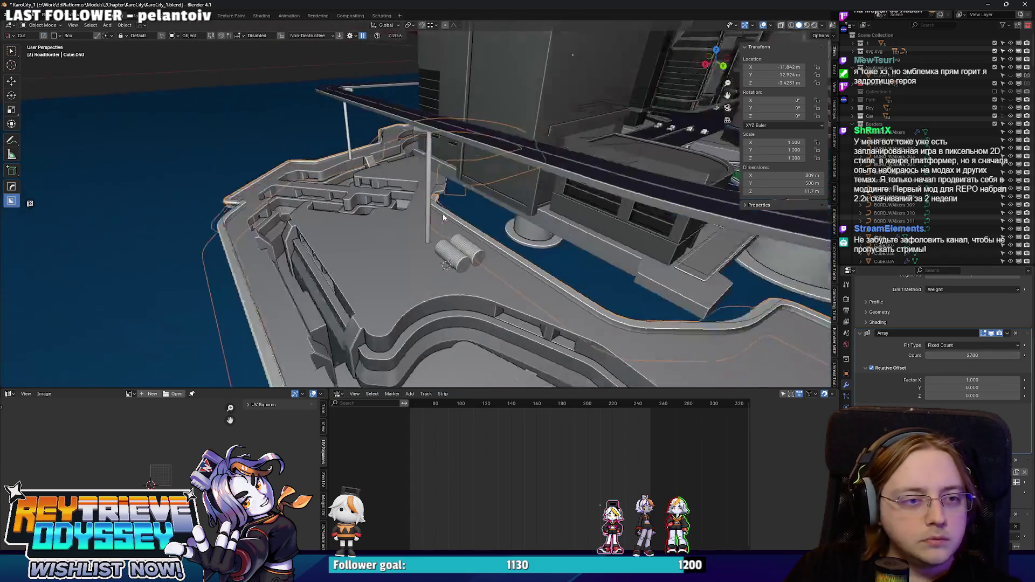
{"action": "scroll", "coordinate": [443, 216], "scroll_direction": "up", "scroll_amount": 5}
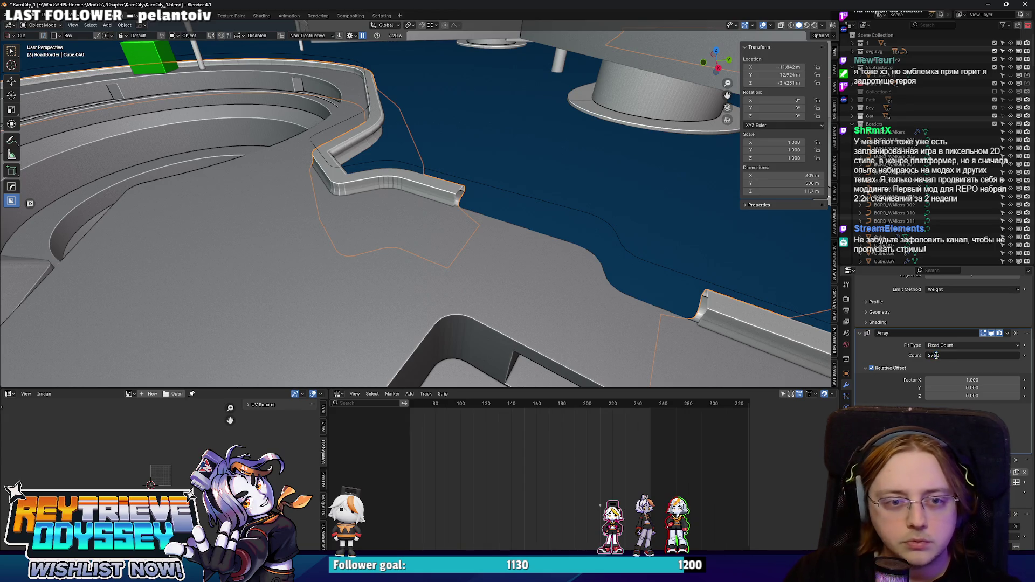
{"action": "key", "text": "Return"}
{"action": "scroll", "coordinate": [549, 254], "scroll_direction": "down", "scroll_amount": 8}
{"action": "scroll", "coordinate": [448, 188], "scroll_direction": "up", "scroll_amount": 4}
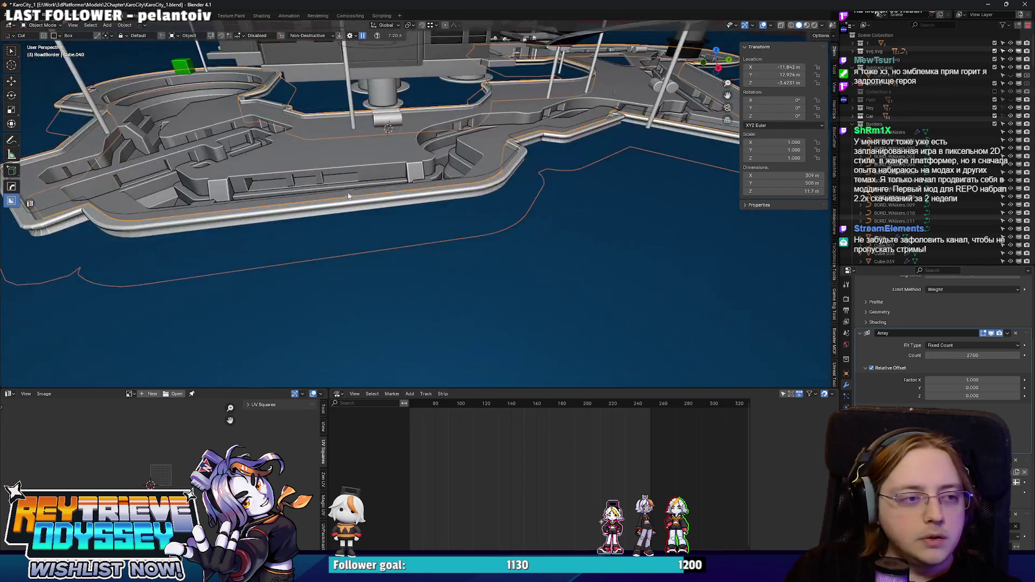
- Zoom around the building to inspect the border along the platform edge
{"action": "scroll", "coordinate": [347, 196], "scroll_direction": "up", "scroll_amount": 8}
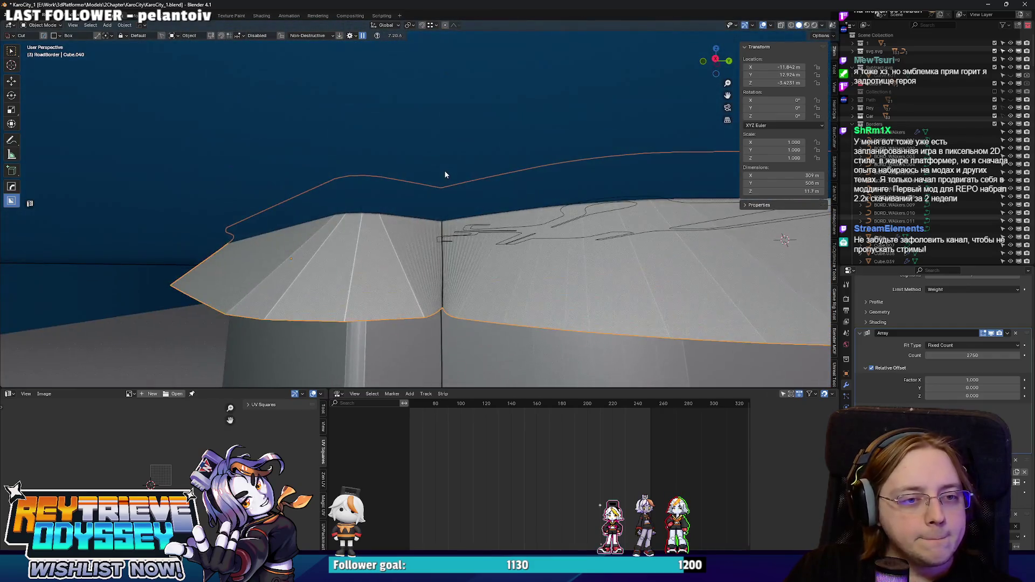
{"action": "scroll", "coordinate": [445, 175], "scroll_direction": "down", "scroll_amount": 6}
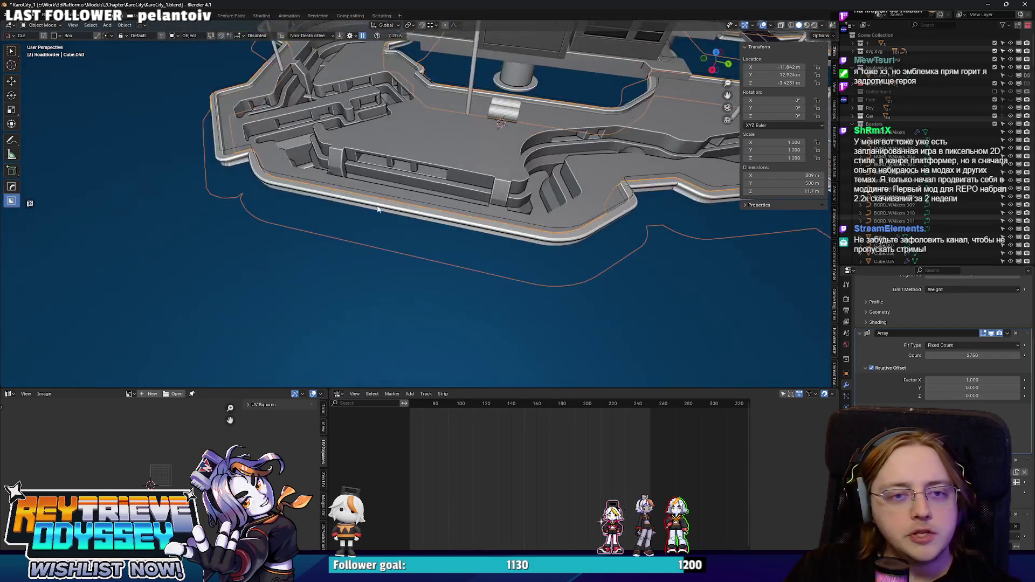
{"action": "scroll", "coordinate": [377, 209], "scroll_direction": "down", "scroll_amount": 5}
{"action": "scroll", "coordinate": [485, 210], "scroll_direction": "up", "scroll_amount": 5}
{"action": "scroll", "coordinate": [597, 211], "scroll_direction": "down", "scroll_amount": 4}
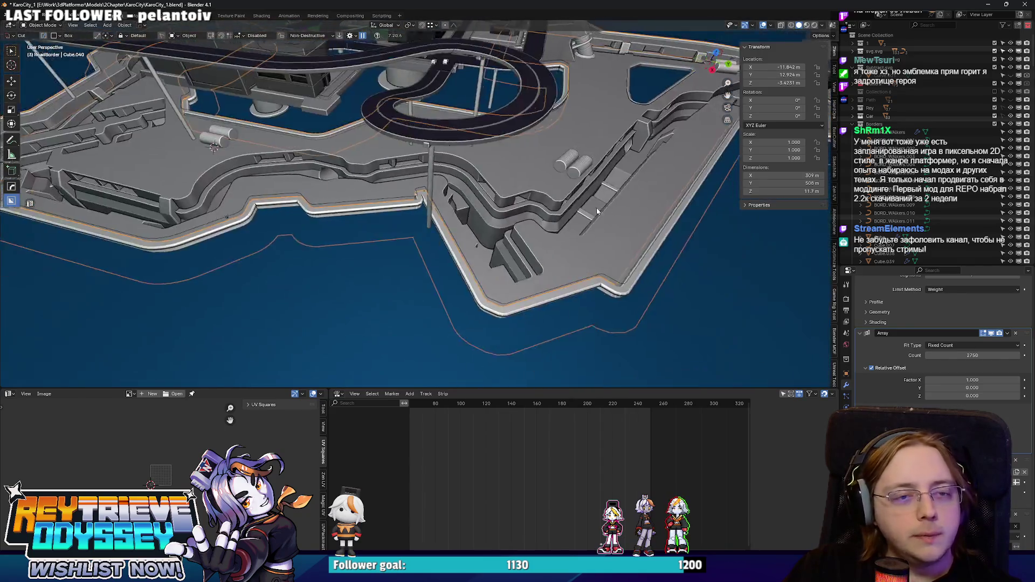
{"action": "scroll", "coordinate": [596, 211], "scroll_direction": "up", "scroll_amount": 5}
{"action": "scroll", "coordinate": [383, 209], "scroll_direction": "down", "scroll_amount": 3}
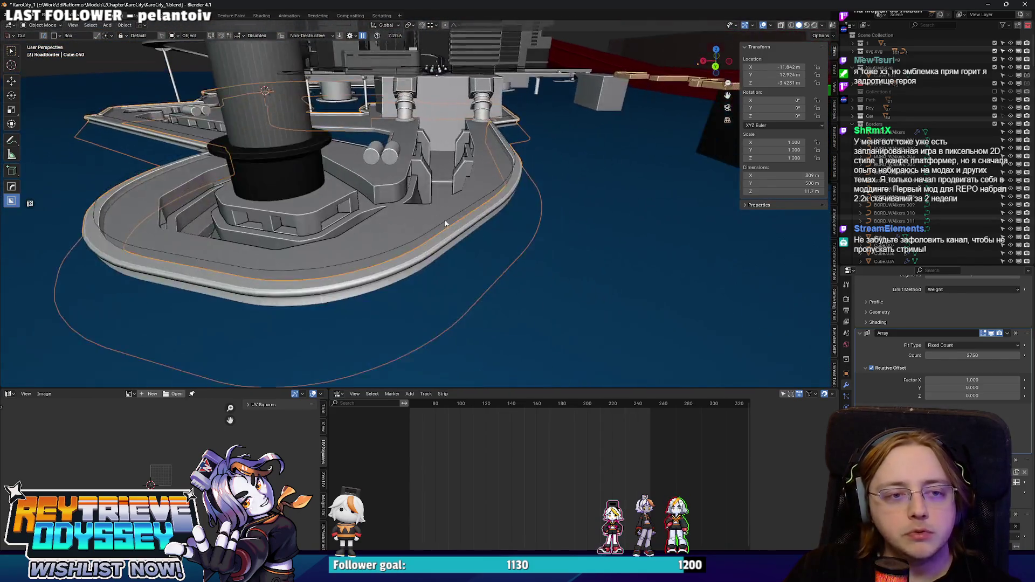
{"action": "scroll", "coordinate": [445, 223], "scroll_direction": "up", "scroll_amount": 6}
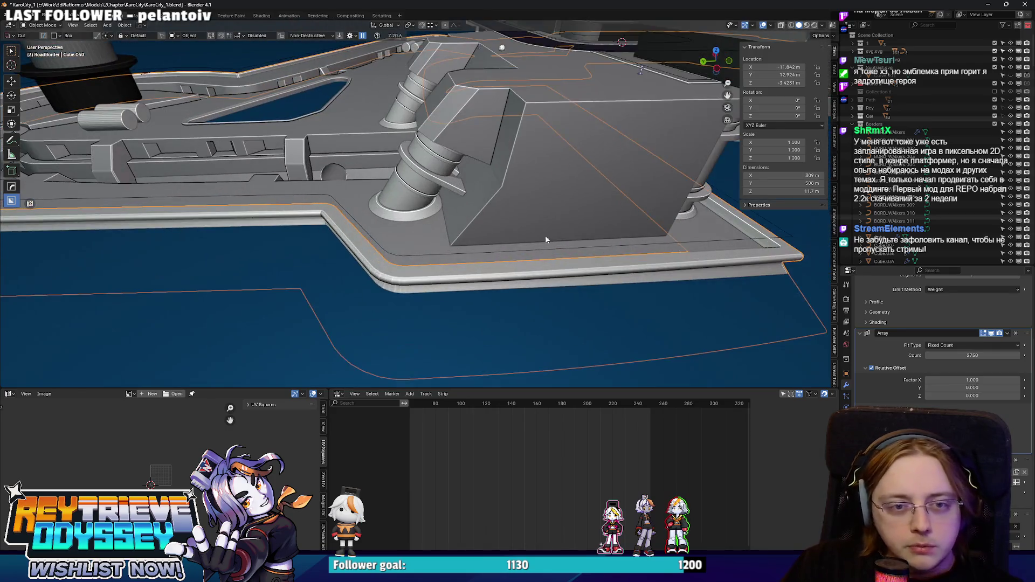
{"action": "scroll", "coordinate": [546, 239], "scroll_direction": "up", "scroll_amount": 5}
{"action": "scroll", "coordinate": [385, 192], "scroll_direction": "down", "scroll_amount": 4}
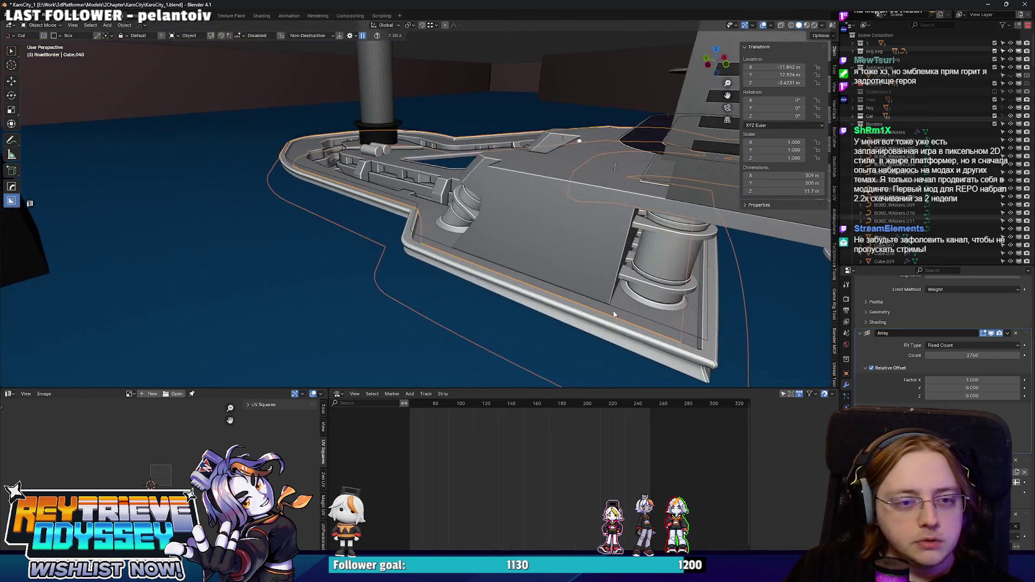
{"action": "scroll", "coordinate": [543, 236], "scroll_direction": "down", "scroll_amount": 2}
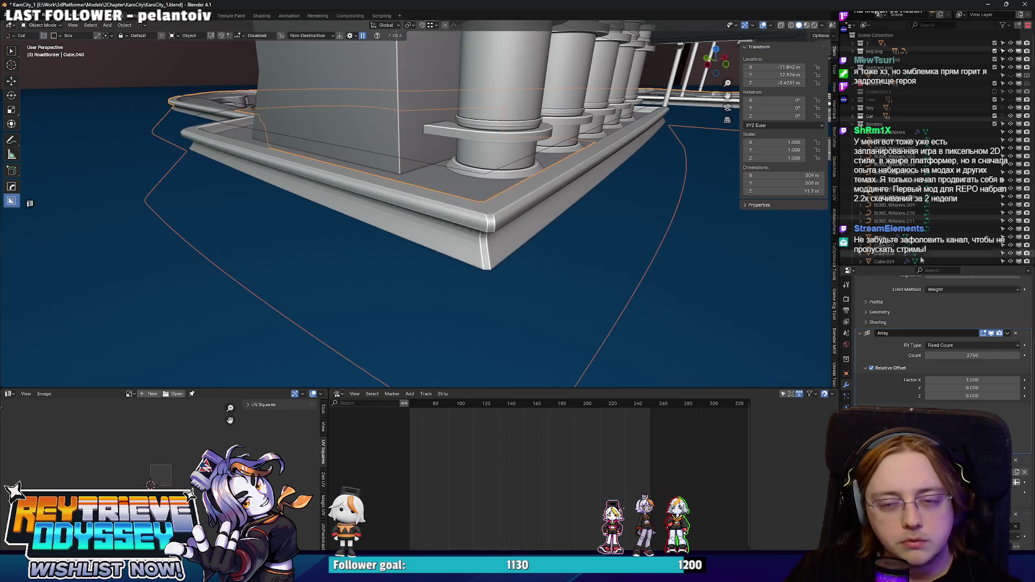
{"action": "scroll", "coordinate": [948, 334], "scroll_direction": "up", "scroll_amount": 4}
- Move a modifier lower in the stack and bring up the Generate modifiers list
{"action": "left_click", "coordinate": [927, 297]}
{"action": "scroll", "coordinate": [948, 345], "scroll_direction": "down", "scroll_amount": 3}
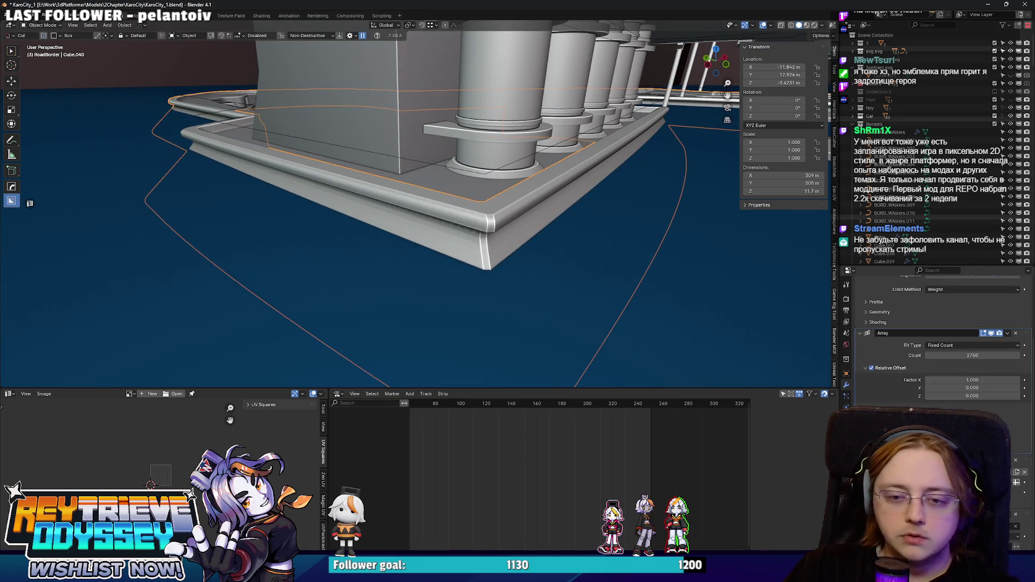
{"action": "left_click_drag", "start_coordinate": [1027, 462], "coordinate": [1027, 508]}
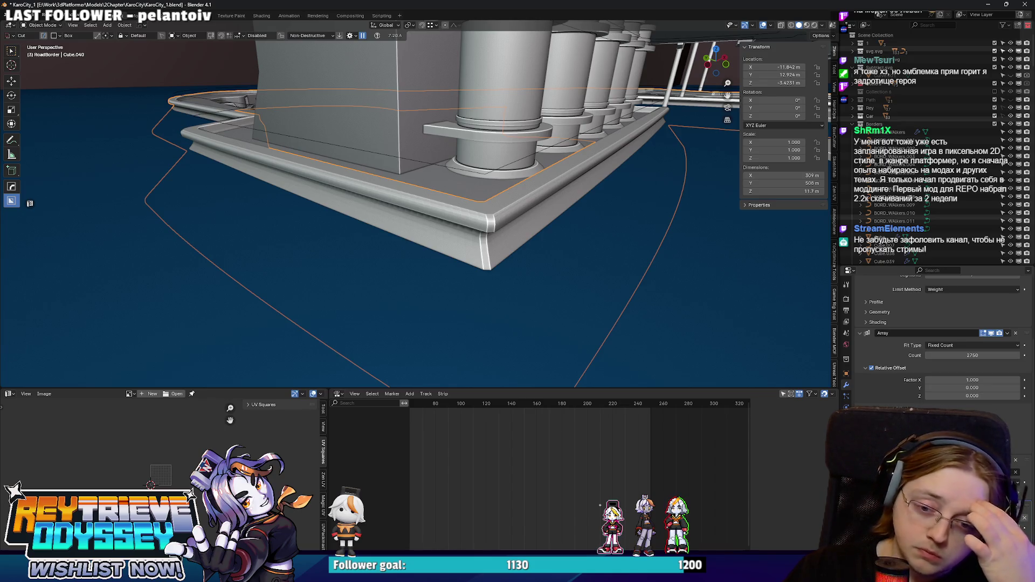
{"action": "scroll", "coordinate": [916, 324], "scroll_direction": "up", "scroll_amount": 4}
{"action": "left_click", "coordinate": [900, 293]}
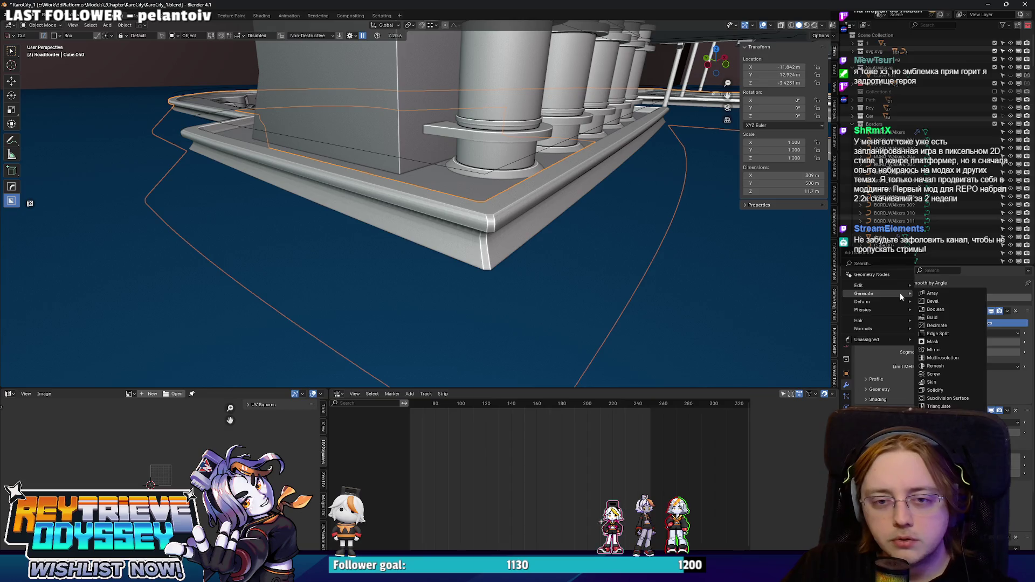
- Add an Array modifier to the road border and move it higher in the stack
{"action": "left_click", "coordinate": [932, 292]}
{"action": "scroll", "coordinate": [916, 323], "scroll_direction": "down", "scroll_amount": 5}
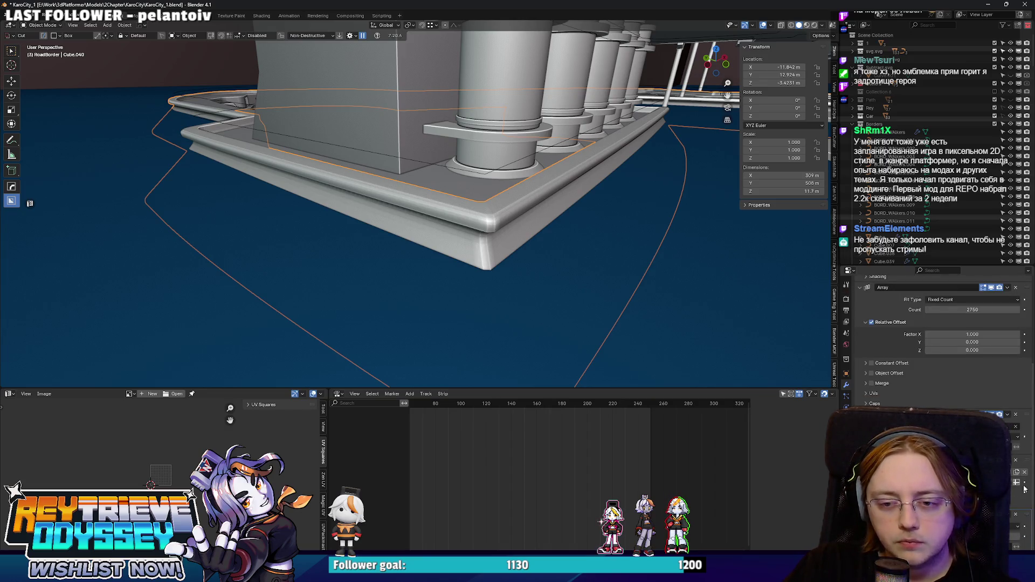
{"action": "left_click_drag", "start_coordinate": [1027, 519], "coordinate": [1016, 465]}
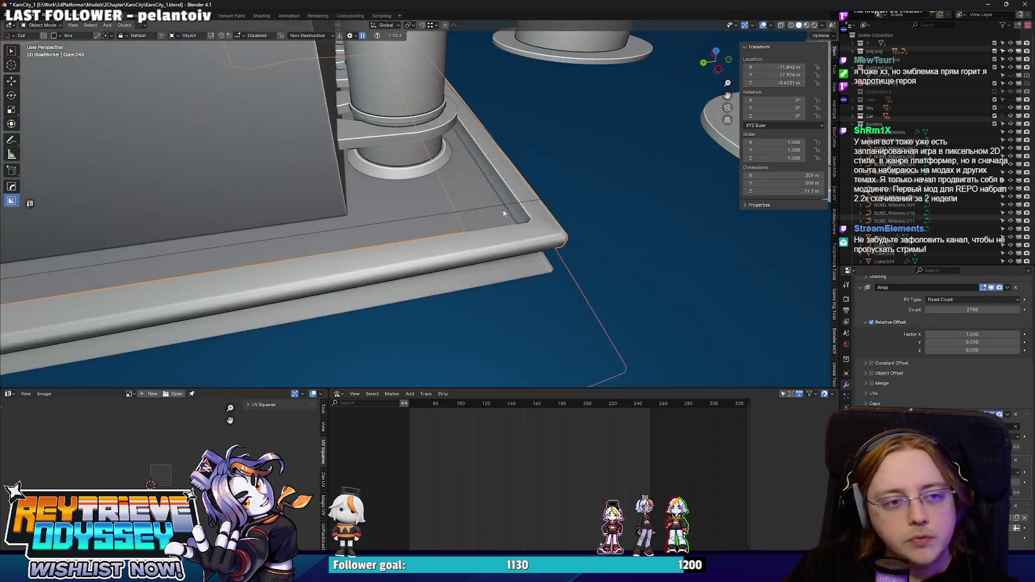
{"action": "scroll", "coordinate": [503, 209], "scroll_direction": "down", "scroll_amount": 5}
- Select everything and export the scene as SM_KaroCity_Sketch_1.fbx
{"action": "key", "text": "a"}
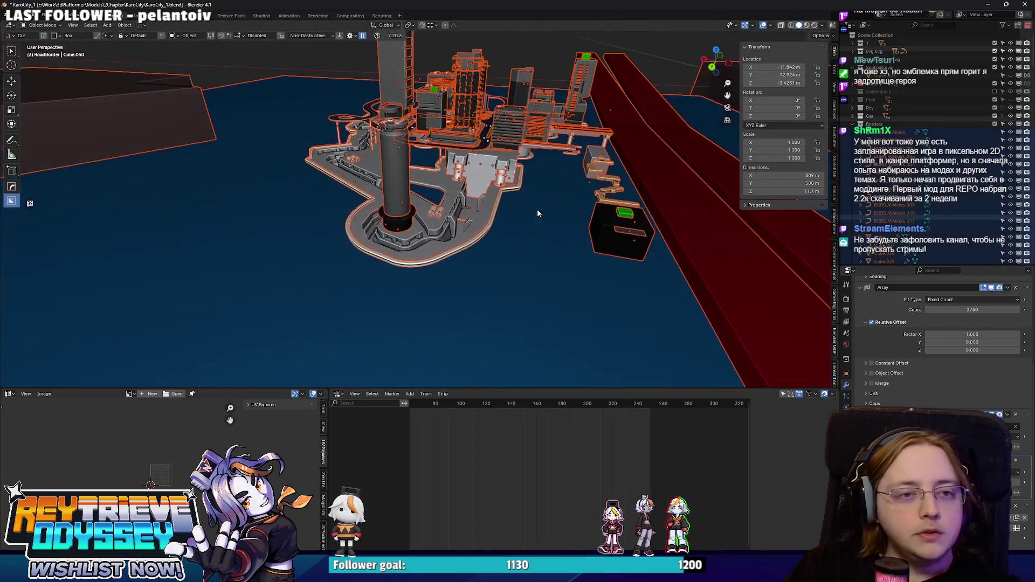
{"action": "key", "text": "q"}
{"action": "left_click", "coordinate": [535, 217]}
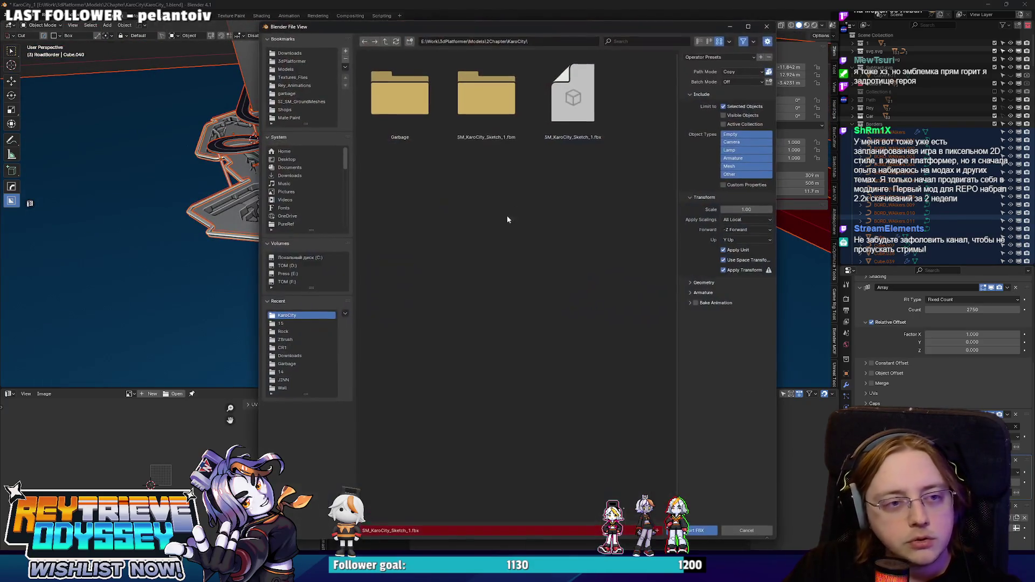
{"action": "left_click", "coordinate": [713, 532]}
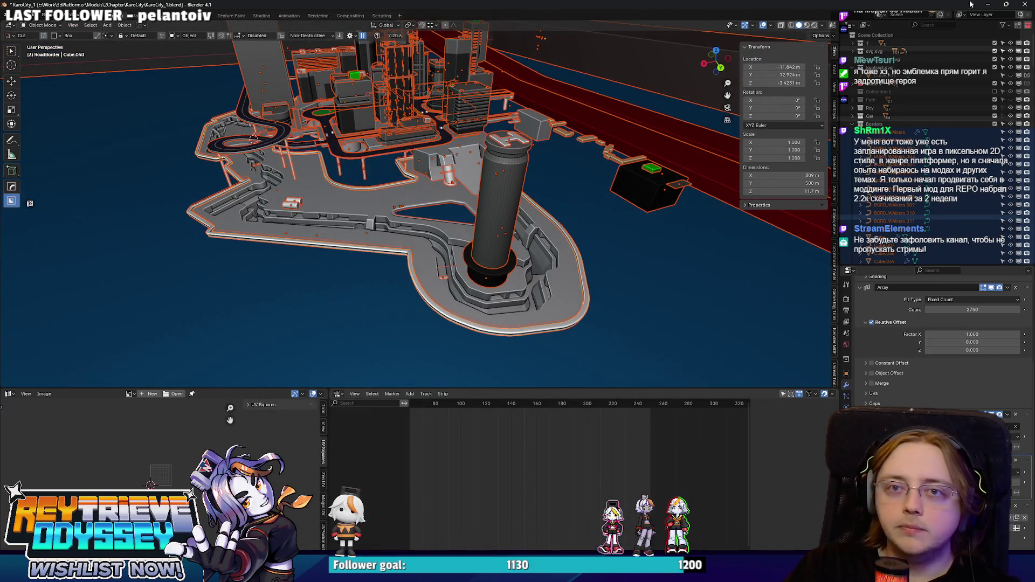
- Reimport the SM_KaroCity_Sketch_1 mesh in Unreal Engine
{"action": "key", "text": "alt+Tab"}
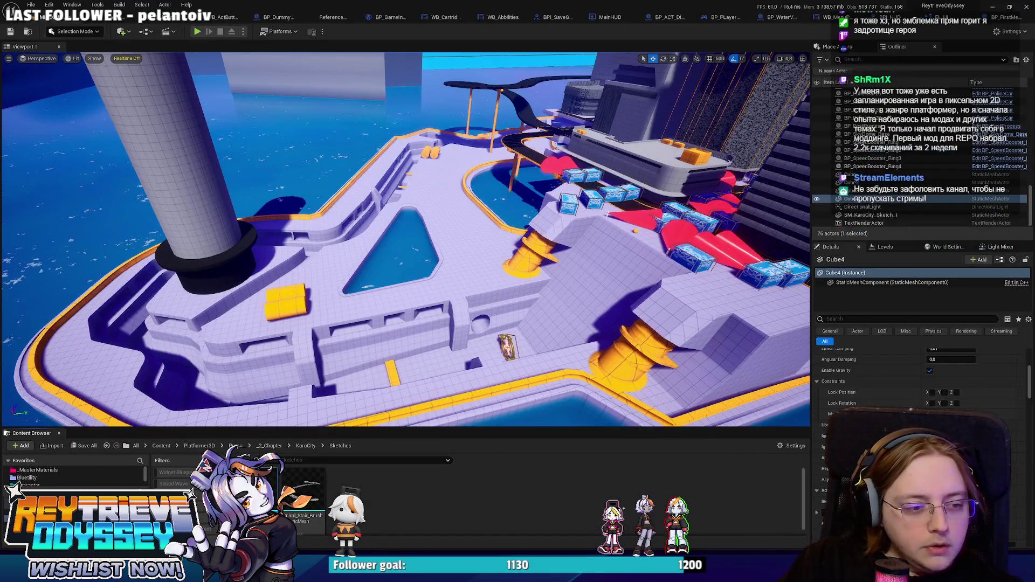
{"action": "right_click", "coordinate": [255, 489]}
{"action": "left_click", "coordinate": [285, 267]}
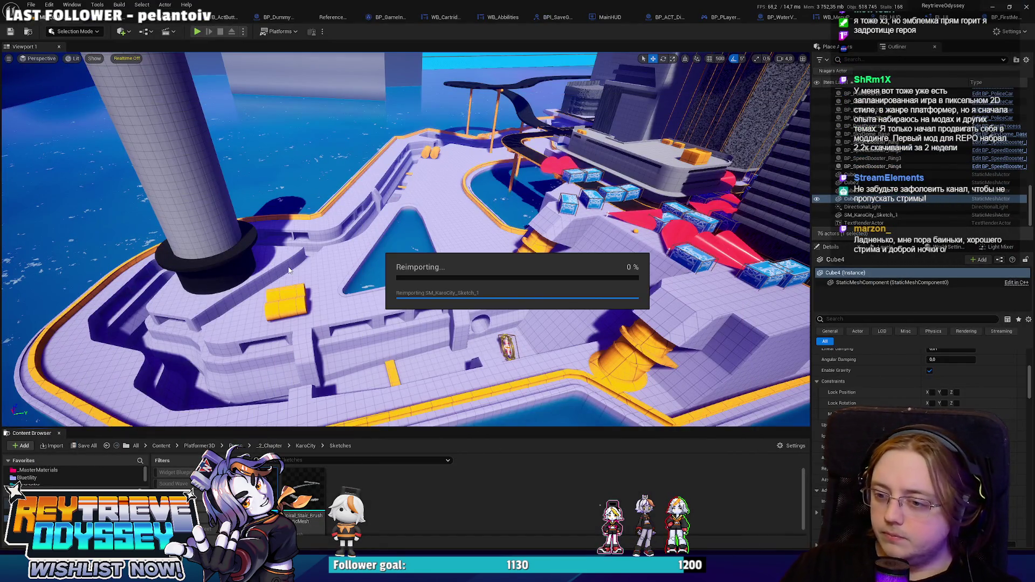
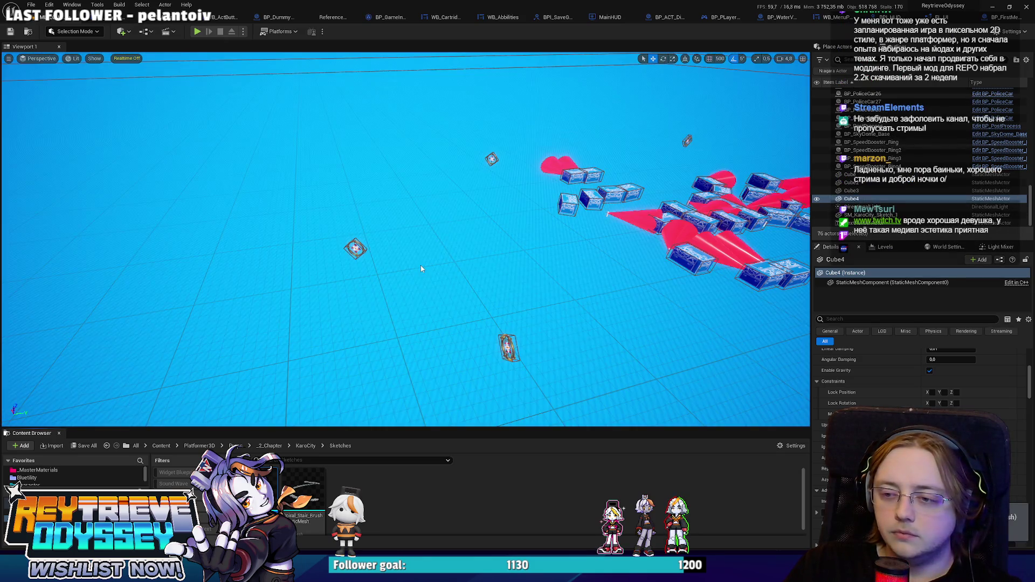
- Fly the camera across the KaroCity mesh and launch Play In Editor with Alt+P
{"action": "mouse_move", "coordinate": [422, 268]}
{"action": "left_mouse_down"}
{"action": "mouse_move", "coordinate": [399, 272]}
{"action": "mouse_move", "coordinate": [420, 280]}
{"action": "mouse_move", "coordinate": [482, 268]}
{"action": "left_mouse_up"}
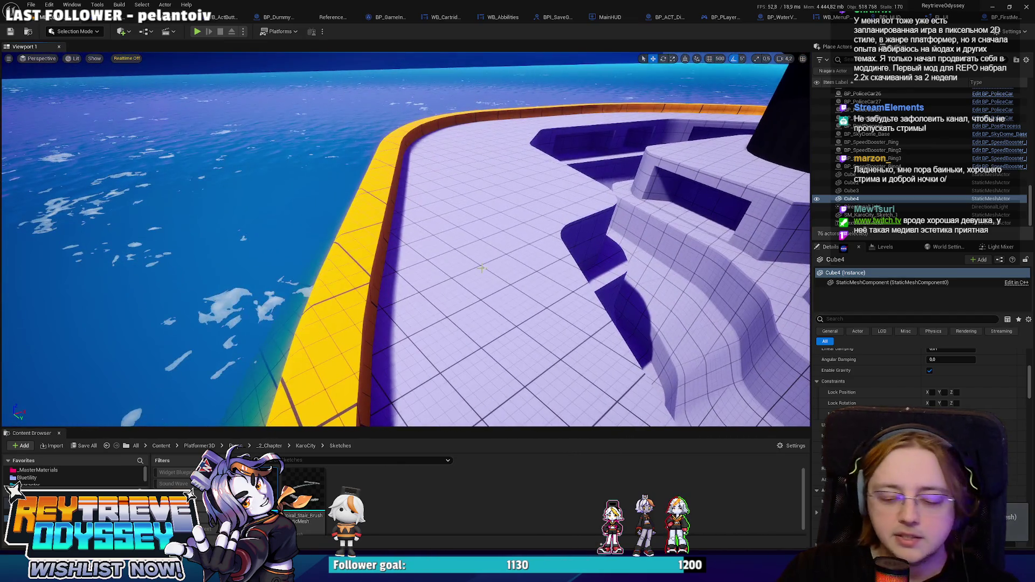
{"action": "key", "text": "alt+p"}
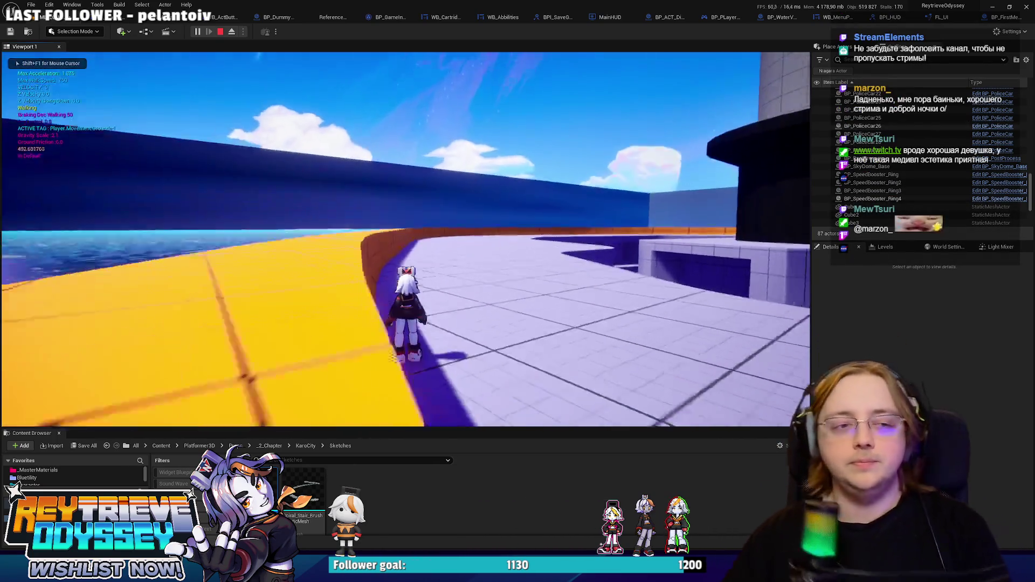
- Run, double-jump and dash the character along the yellow wall onto the white platform
{"action": "key", "text": "space"}
{"action": "key", "text": "space"}
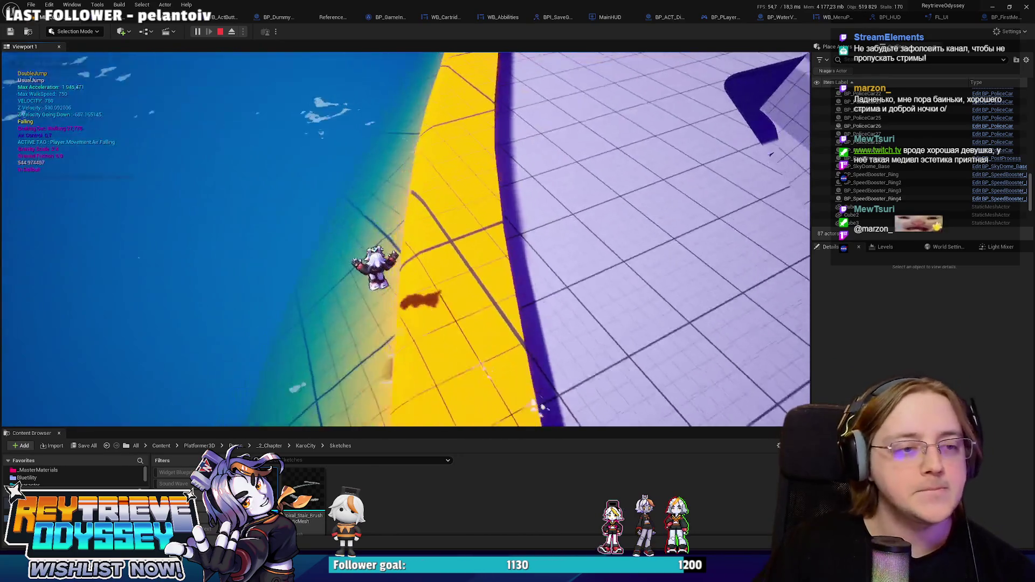
{"action": "key", "text": "w"}
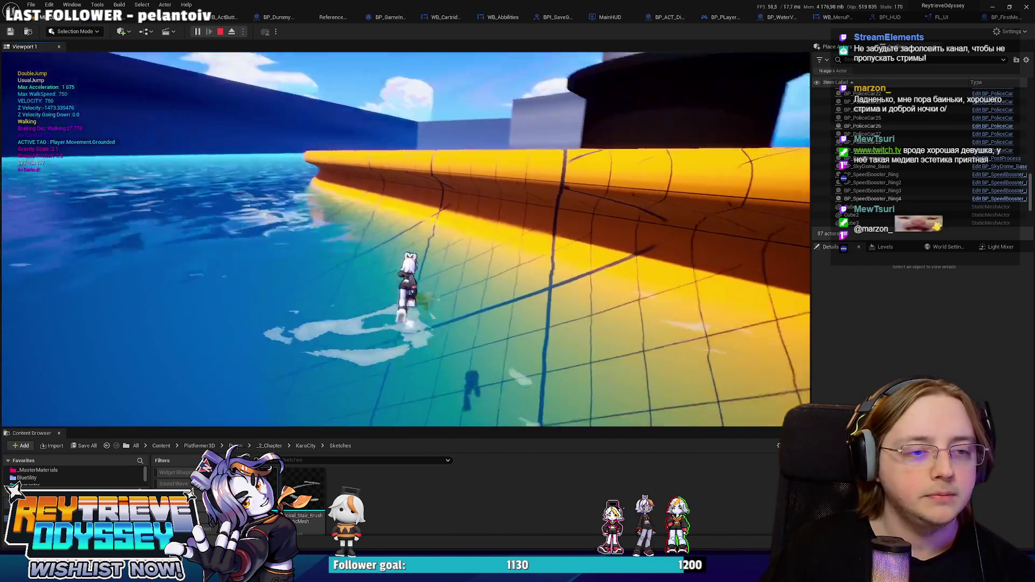
{"action": "key", "text": "w"}
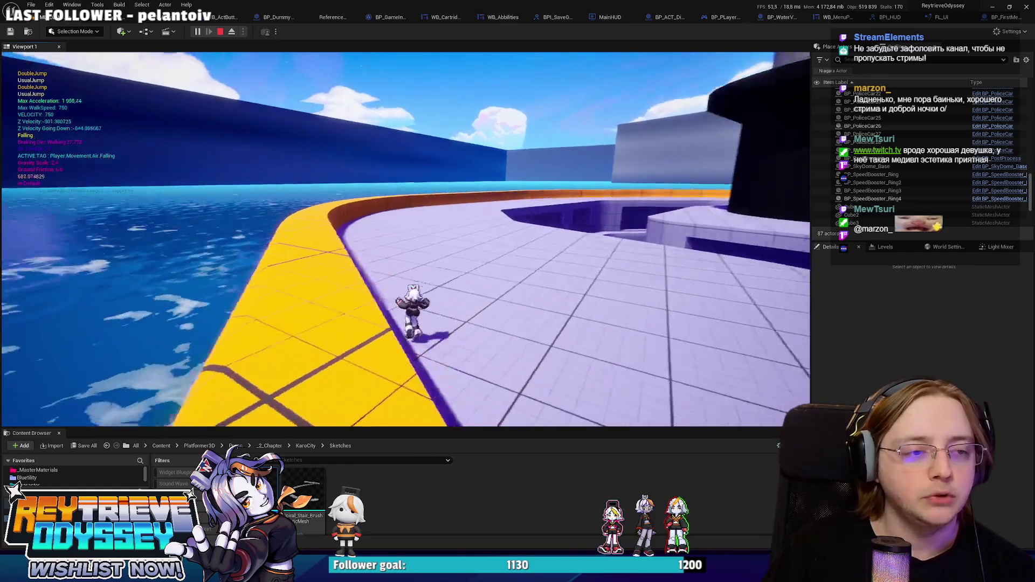
{"action": "key", "text": "w"}
{"action": "key", "text": "space"}
{"action": "key", "text": "space"}
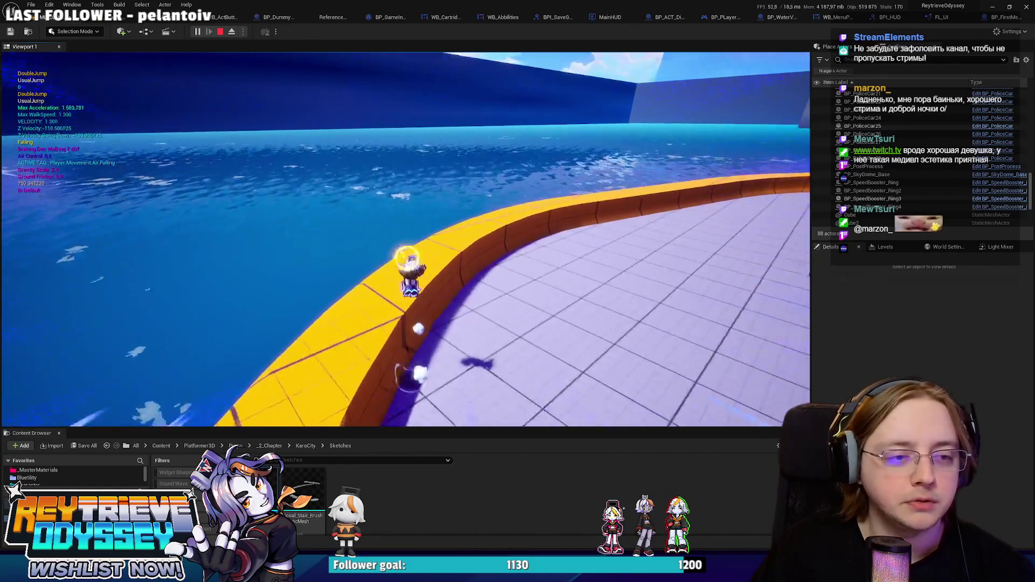
{"action": "key", "text": "w"}
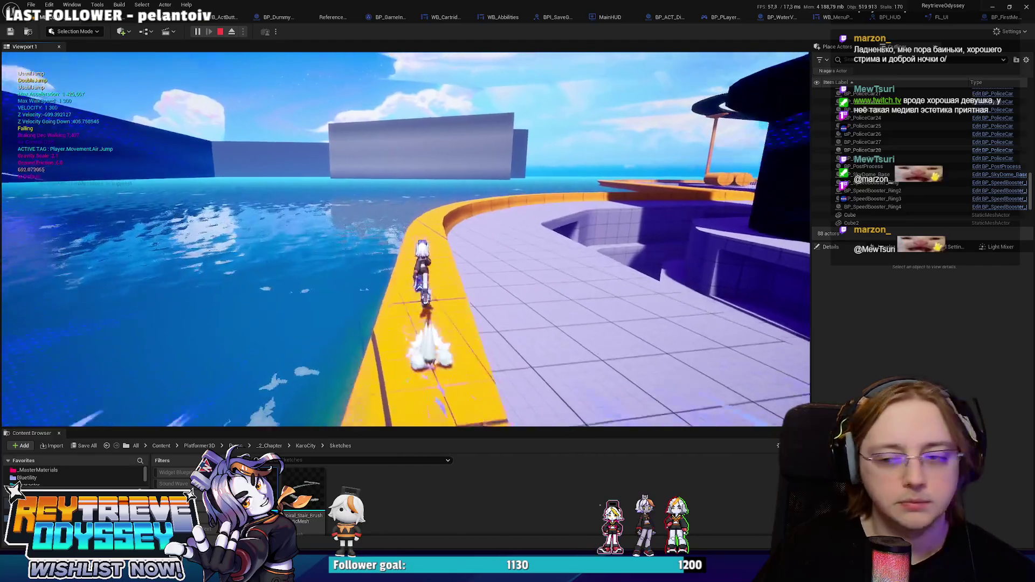
{"action": "key", "text": "shift"}
{"action": "key", "text": "w"}
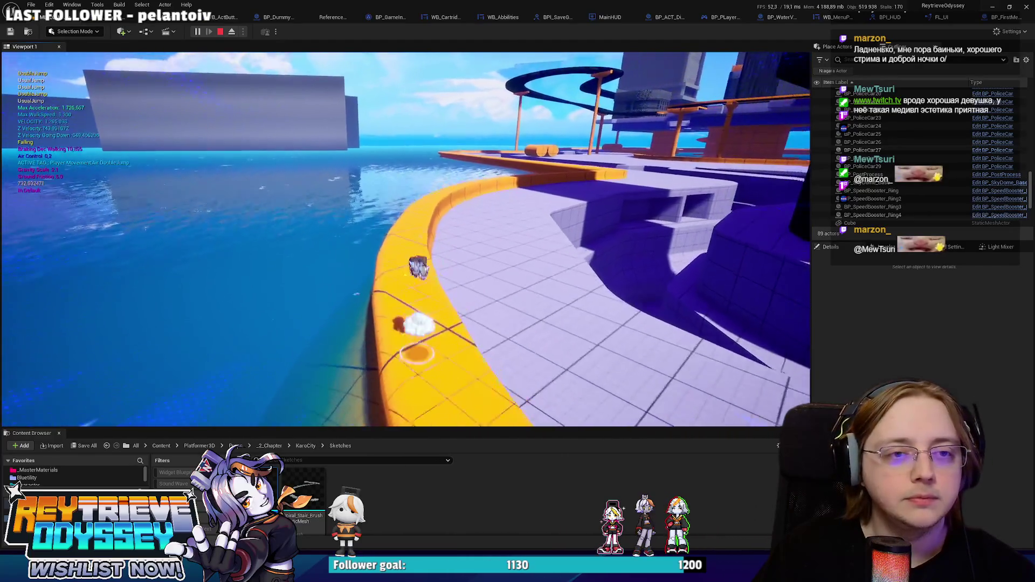
{"action": "key", "text": "space"}
{"action": "key", "text": "space"}
- Cross the water onto the white platform, then leap out of the walled area onto the blue floor
{"action": "key", "text": "w"}
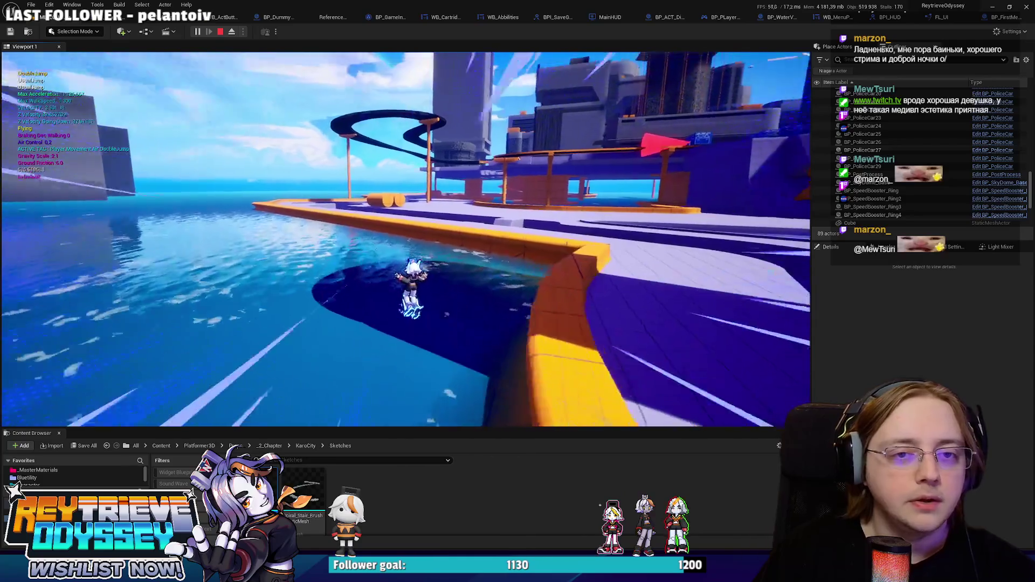
{"action": "key", "text": "w"}
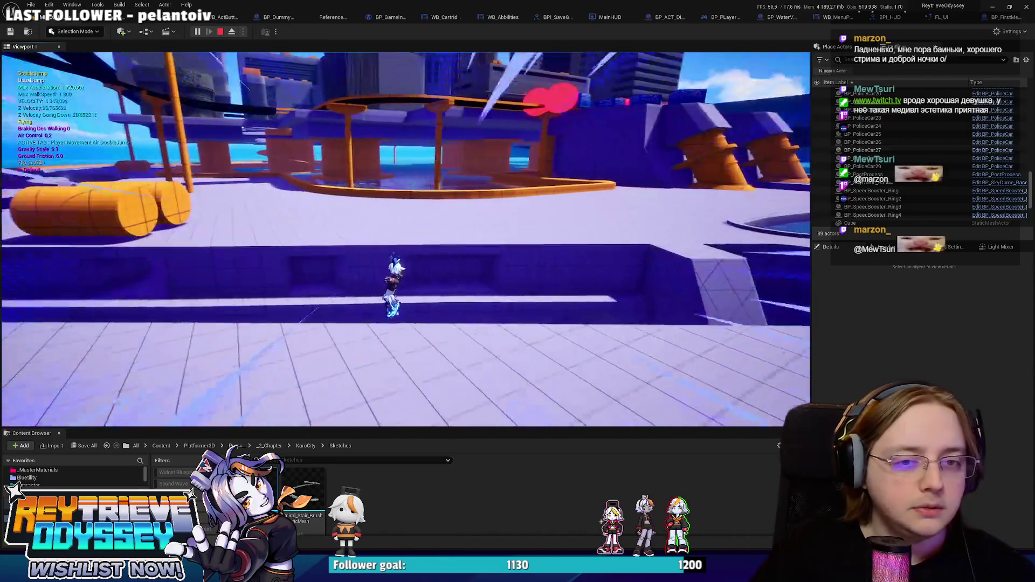
{"action": "key", "text": "w"}
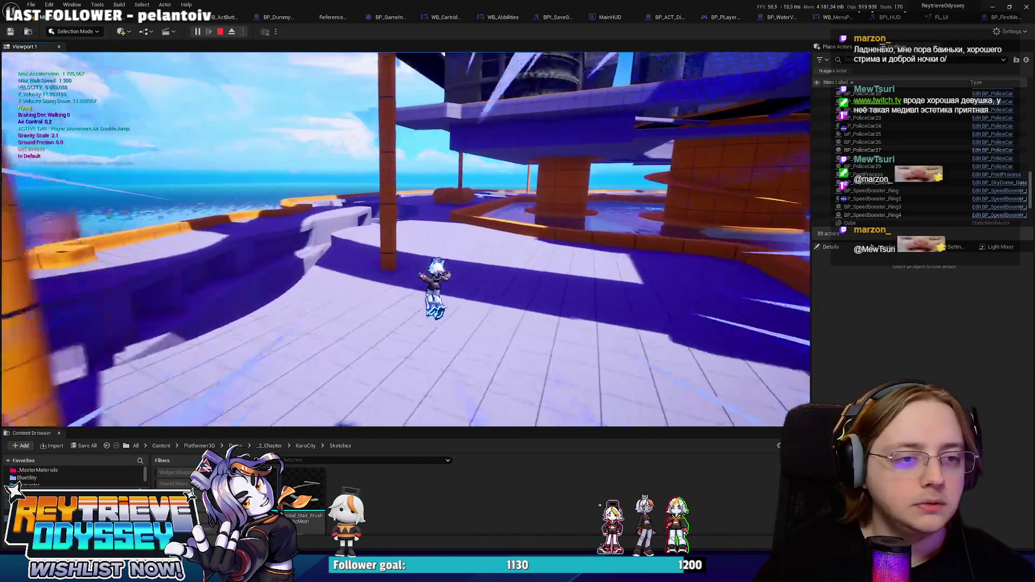
{"action": "key", "text": "w"}
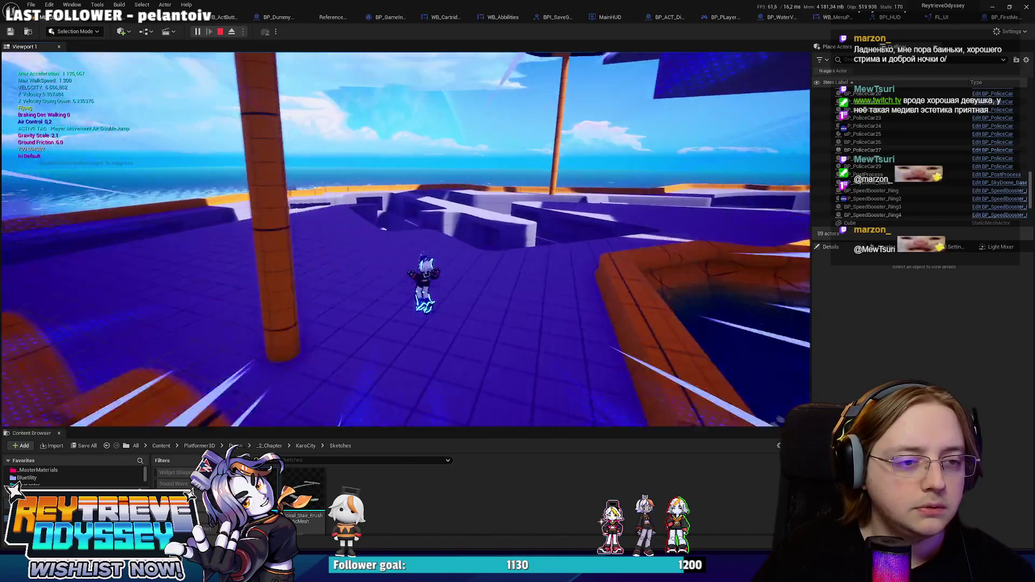
{"action": "key", "text": "w"}
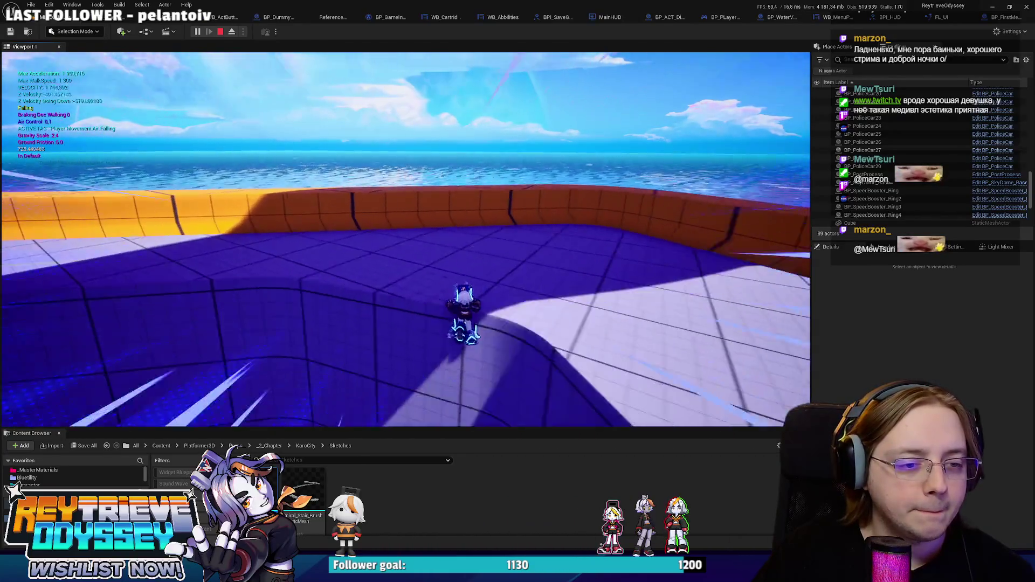
{"action": "key", "text": "w"}
{"action": "key", "text": "space"}
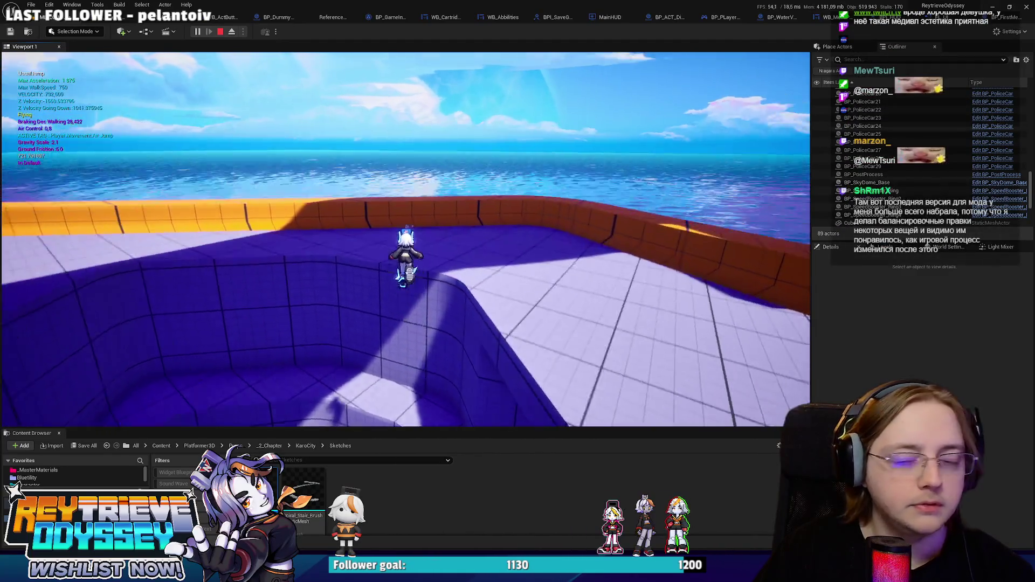
{"action": "key", "text": "s"}
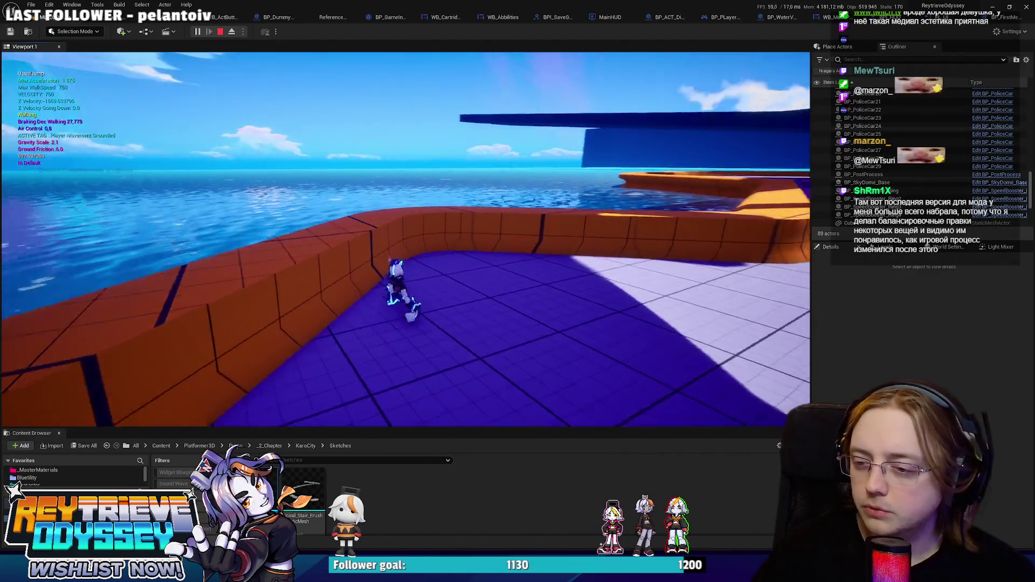
- Run and double-jump repeatedly along the orange wall, then end the play-test with Esc
{"action": "key", "text": "w"}
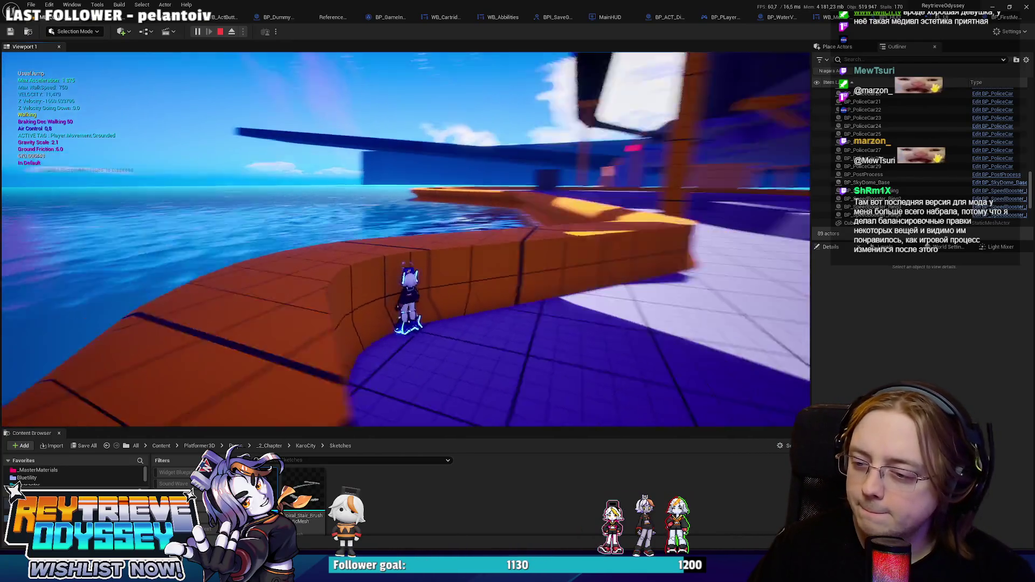
{"action": "key", "text": "space"}
{"action": "key", "text": "space"}
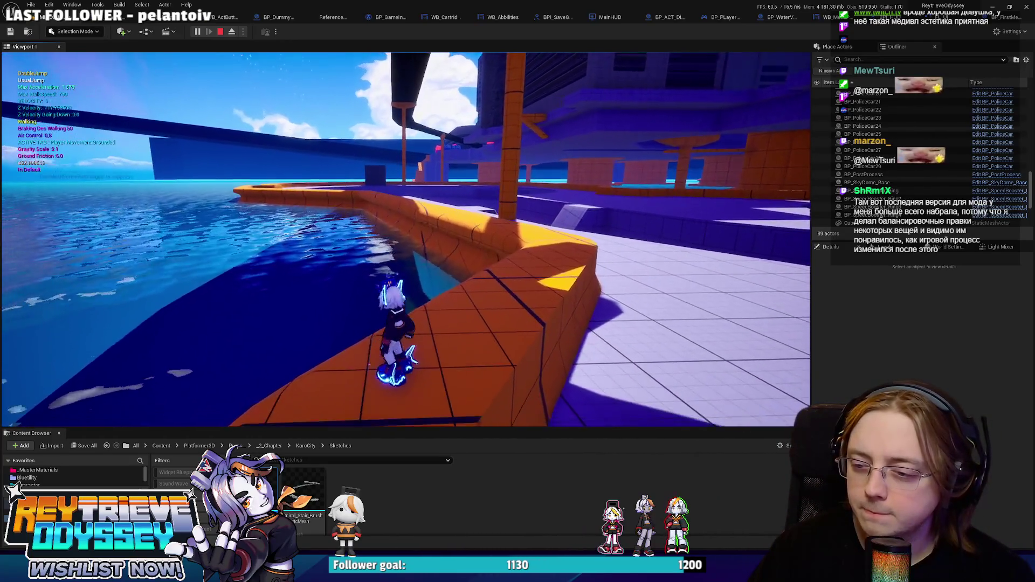
{"action": "key", "text": "w"}
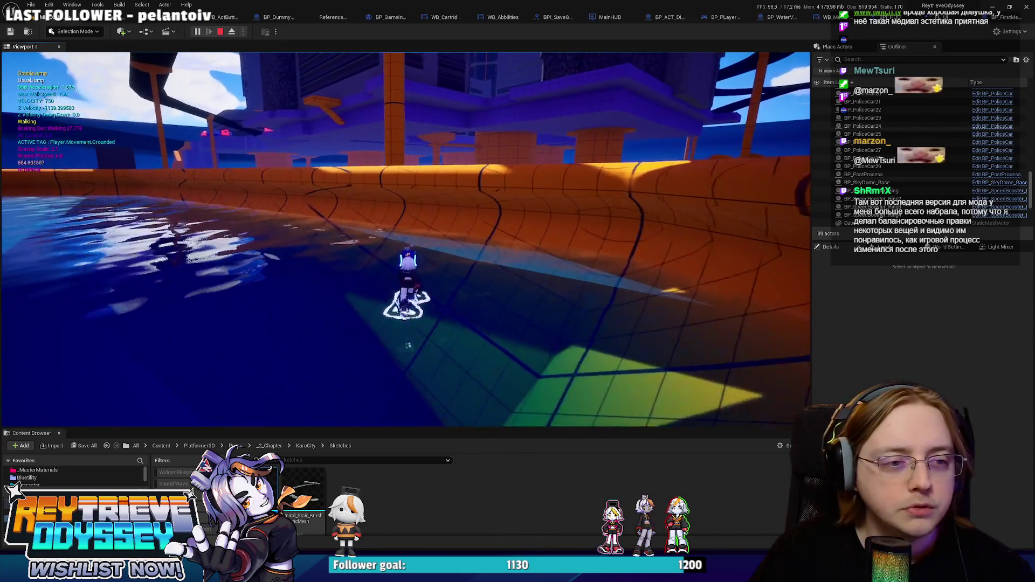
{"action": "key", "text": "space"}
{"action": "key", "text": "space"}
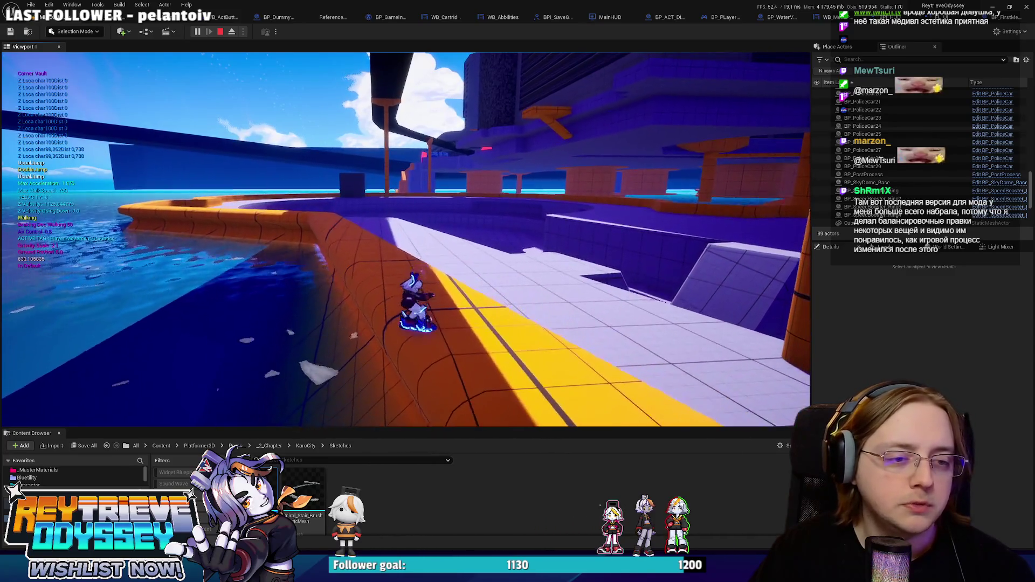
{"action": "key", "text": "space"}
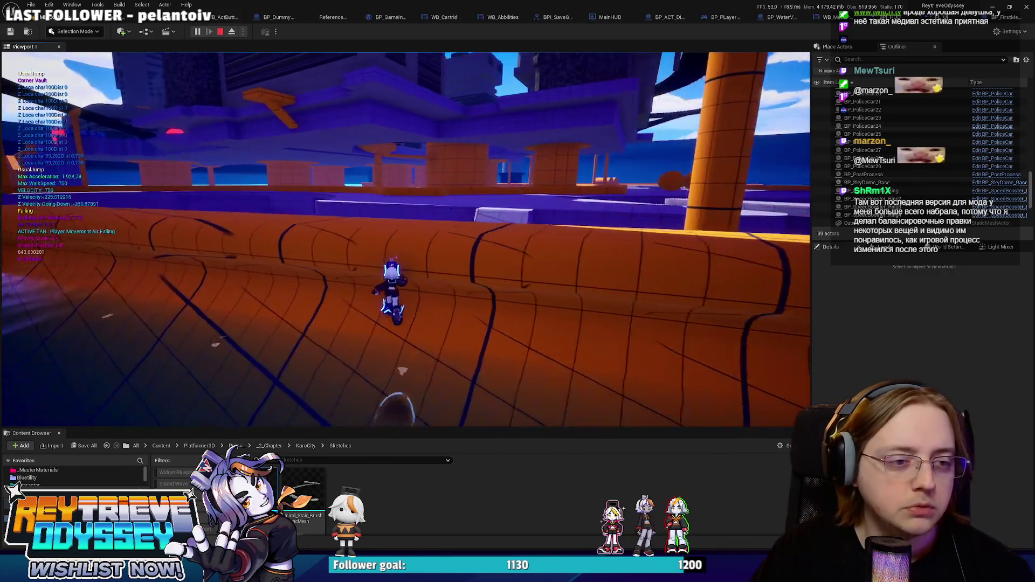
{"action": "key", "text": "space"}
{"action": "key", "text": "space"}
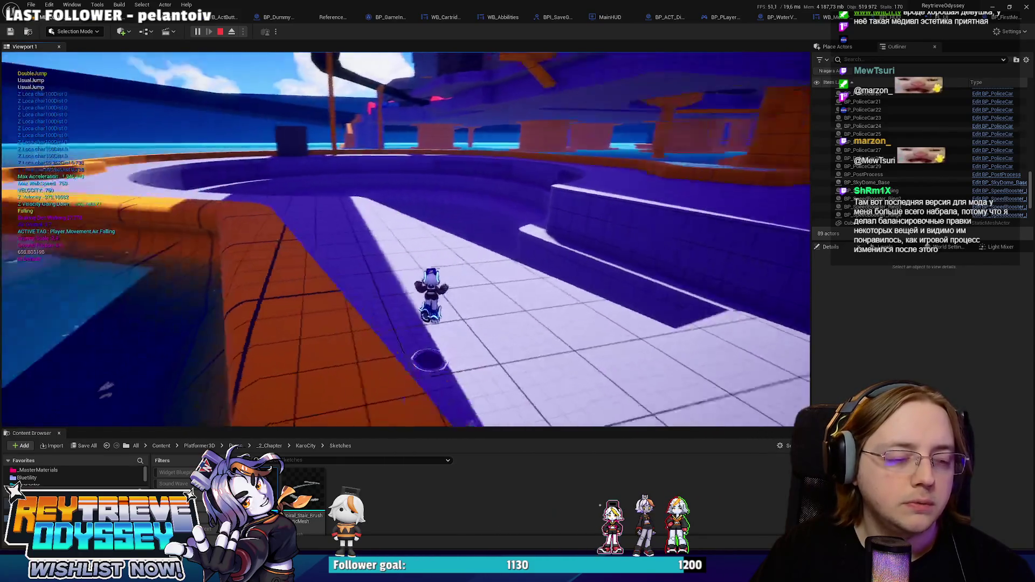
{"action": "key", "text": "space"}
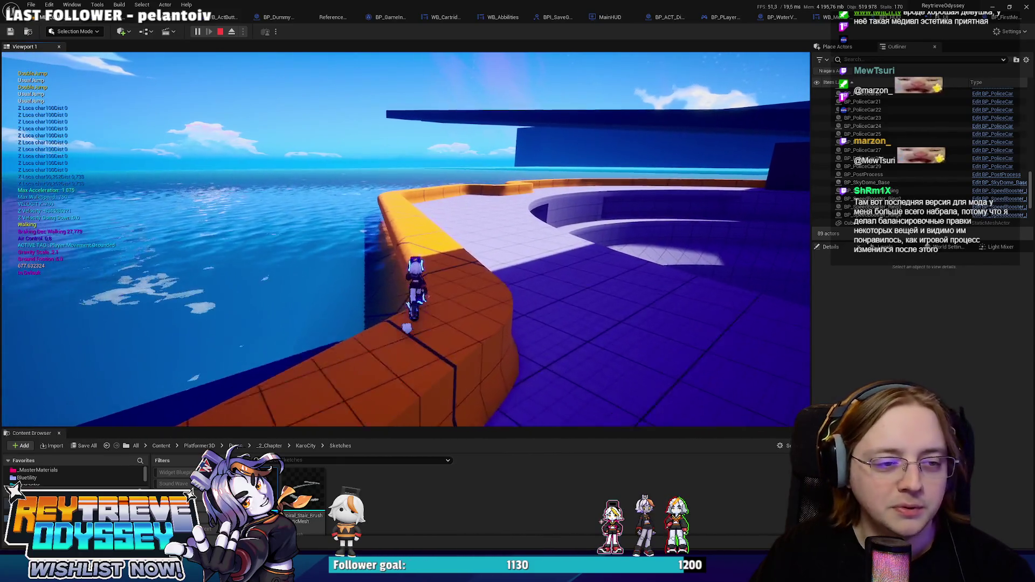
{"action": "key", "text": "space"}
{"action": "key", "text": "space"}
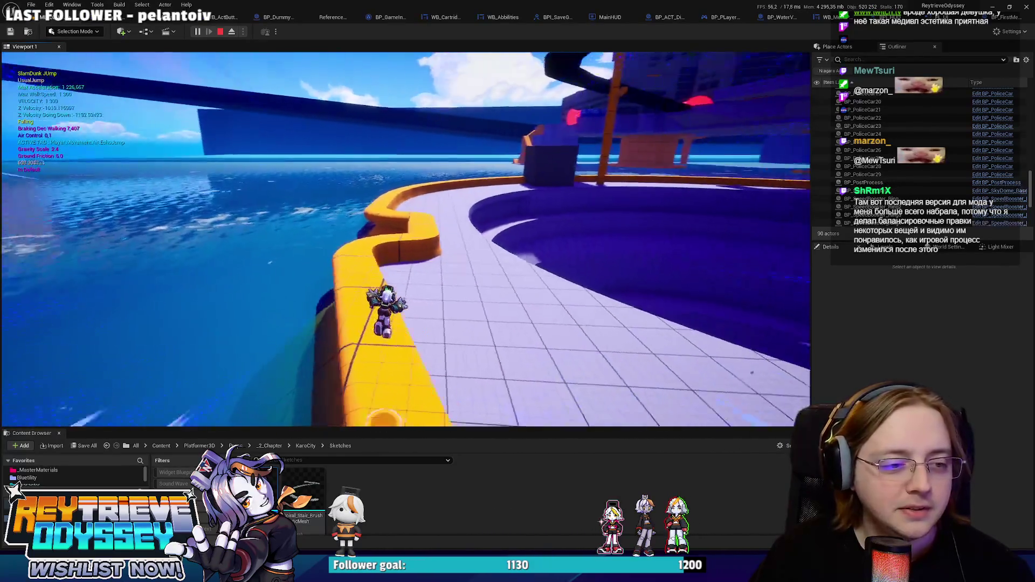
{"action": "key", "text": "space"}
{"action": "key", "text": "space"}
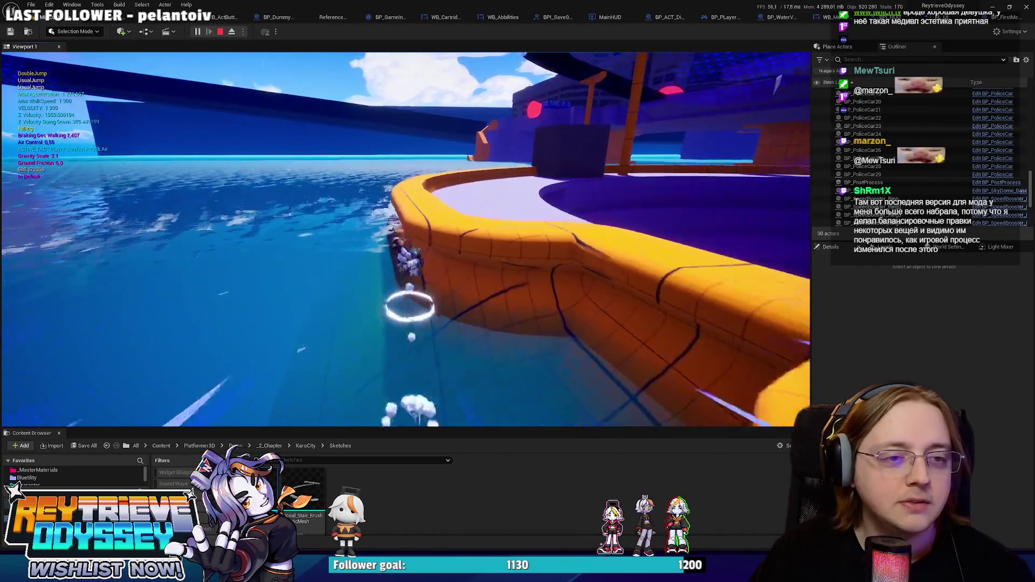
{"action": "key", "text": "Escape"}
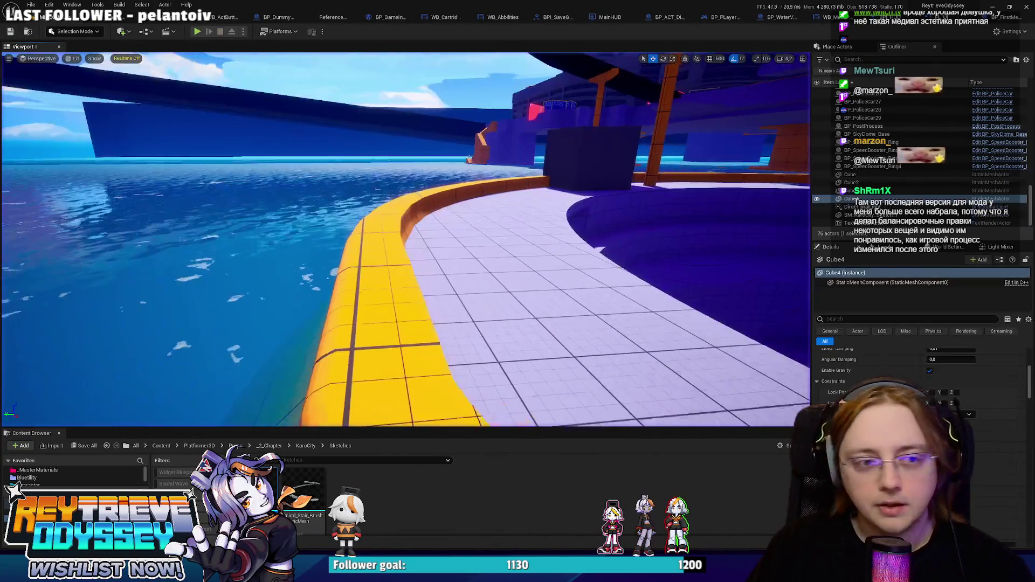